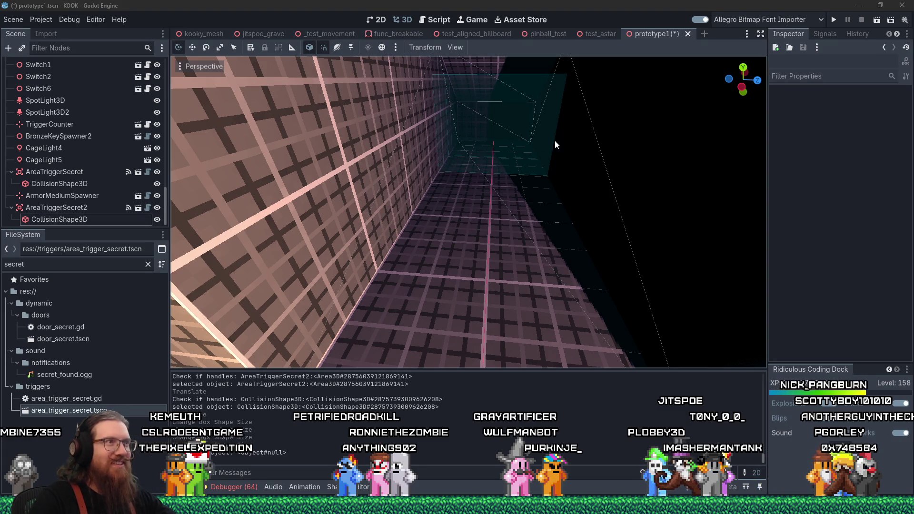
- Freelook through the prototype level's corridors toward the lit cage corridor in the 3D viewport
click(518, 2)
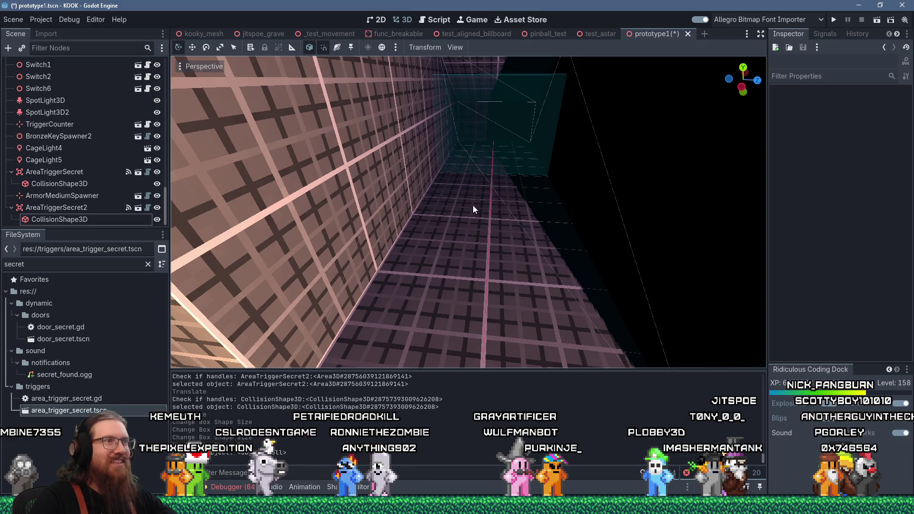
right_click(535, 265)
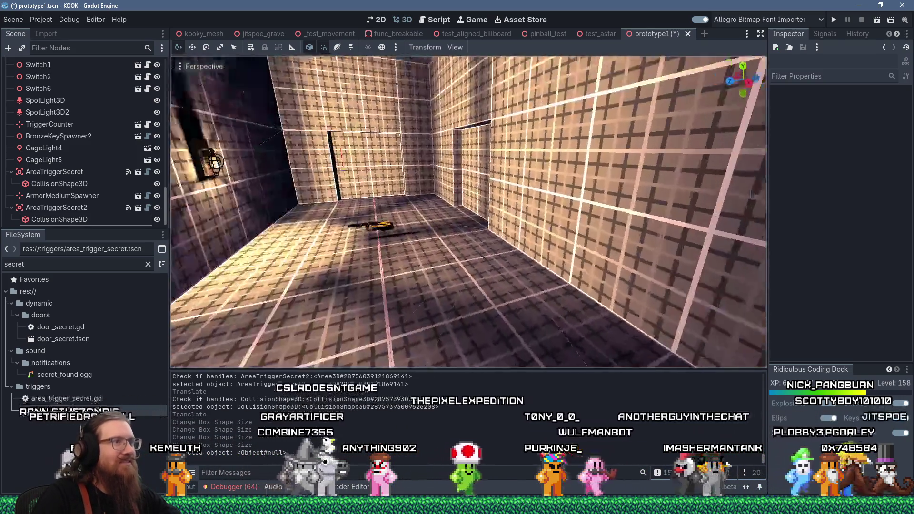
key(w)
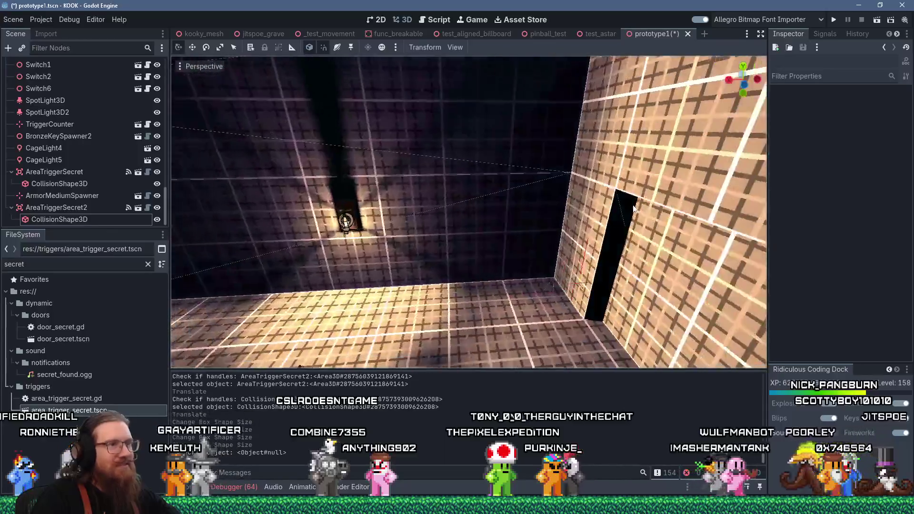
right_click(634, 209)
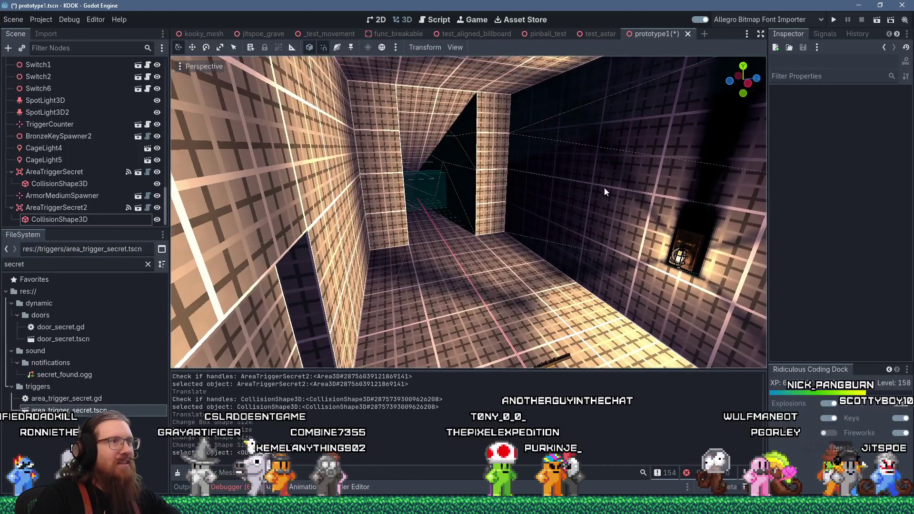
right_click(605, 187)
right_click(596, 190)
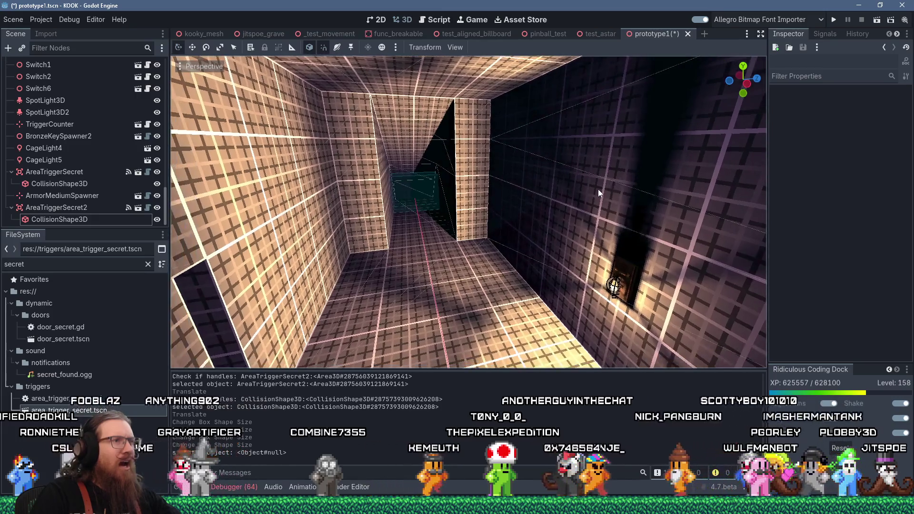
right_click(599, 189)
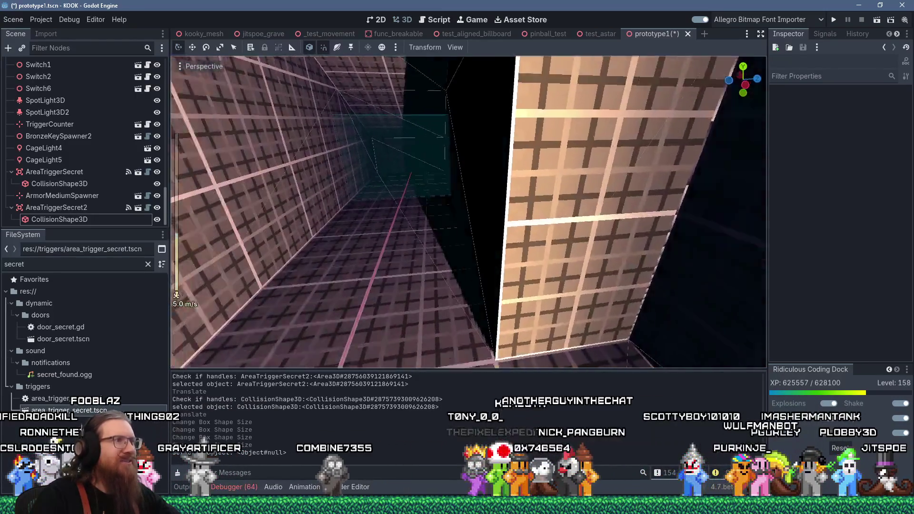
right_click(549, 195)
- Clear the 'secret' FileSystem filter and scroll through the full project tree
click(148, 264)
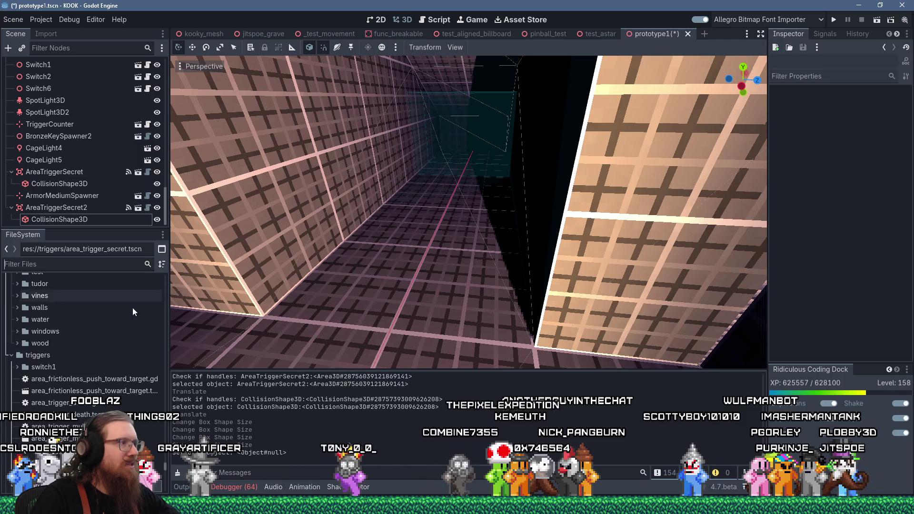
scroll(139, 357, down, 8)
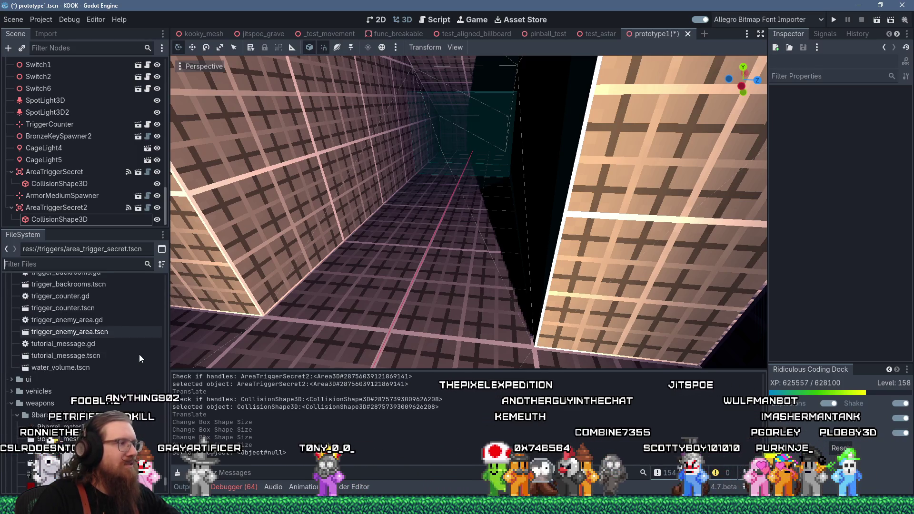
scroll(140, 357, down, 10)
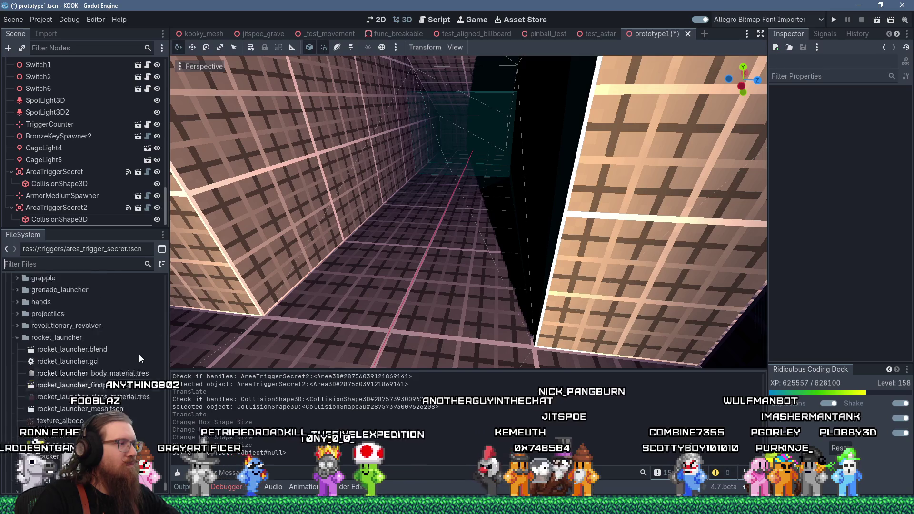
scroll(140, 358, up, 10)
scroll(140, 358, up, 10)
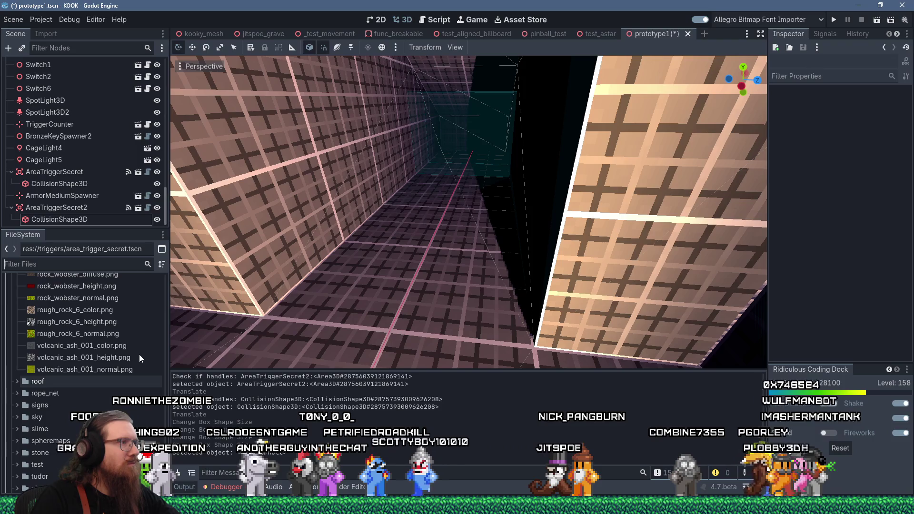
scroll(139, 354, up, 3)
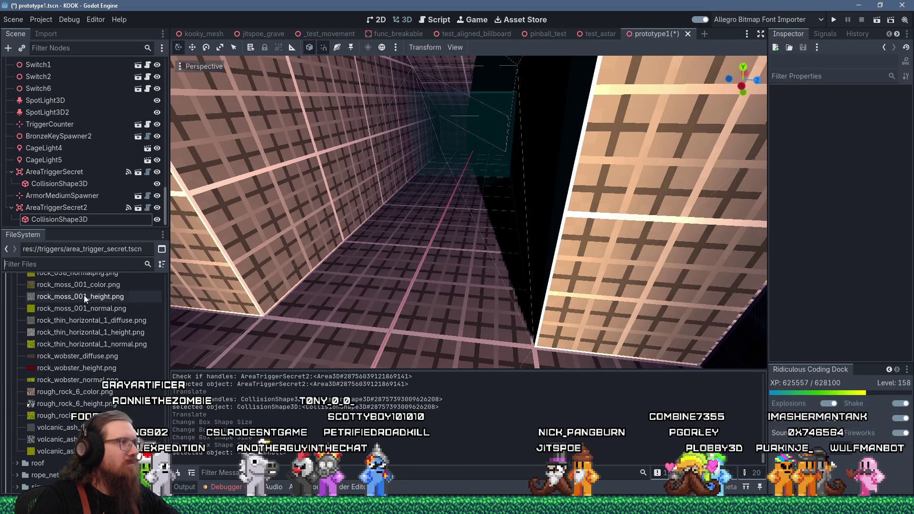
- Filter for 'grenade spawn', drop weapon_grenade_launcher_spawner.tscn into the long corridor, and save the scene
click(87, 264)
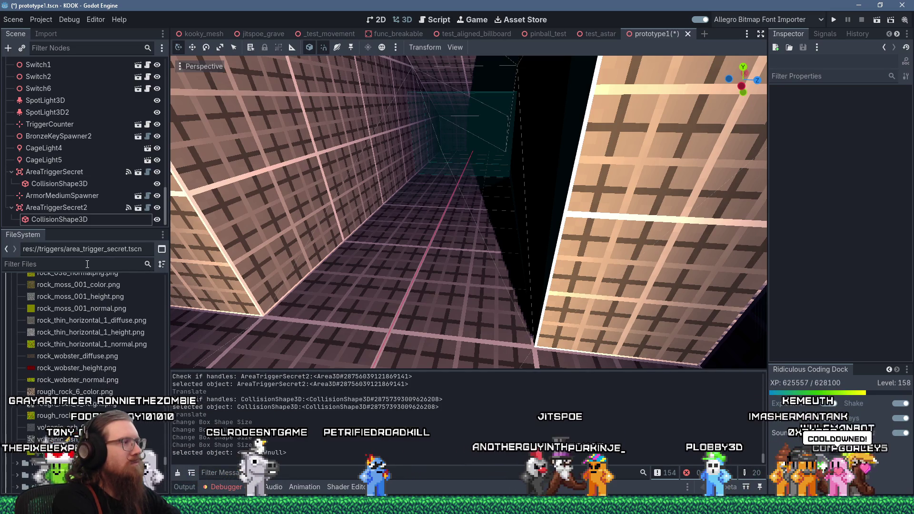
text(grenade )
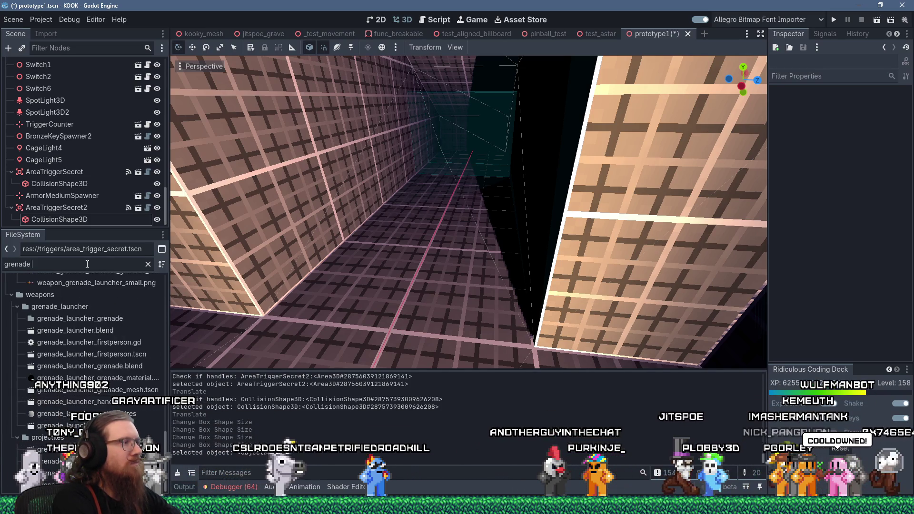
text(spawn)
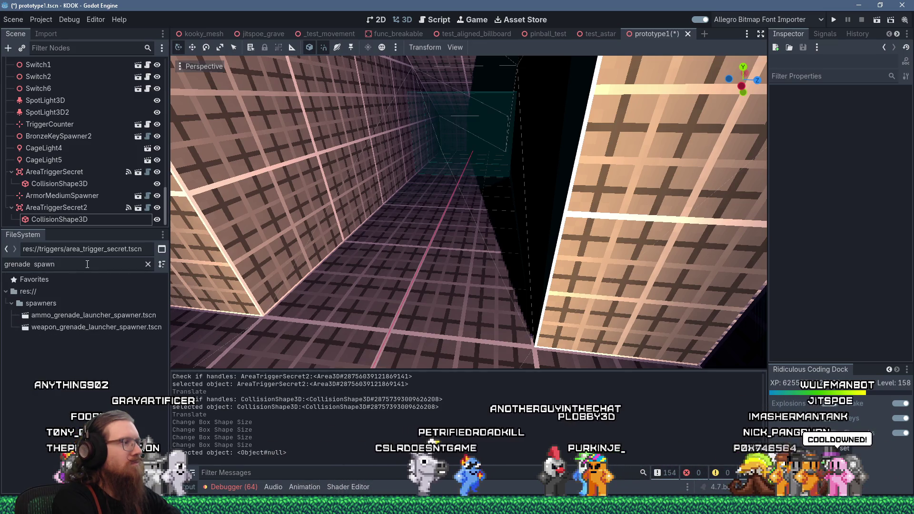
mouse_move(96, 327)
mouse_down()
mouse_move(143, 328)
mouse_move(419, 240)
mouse_move(435, 252)
mouse_up()
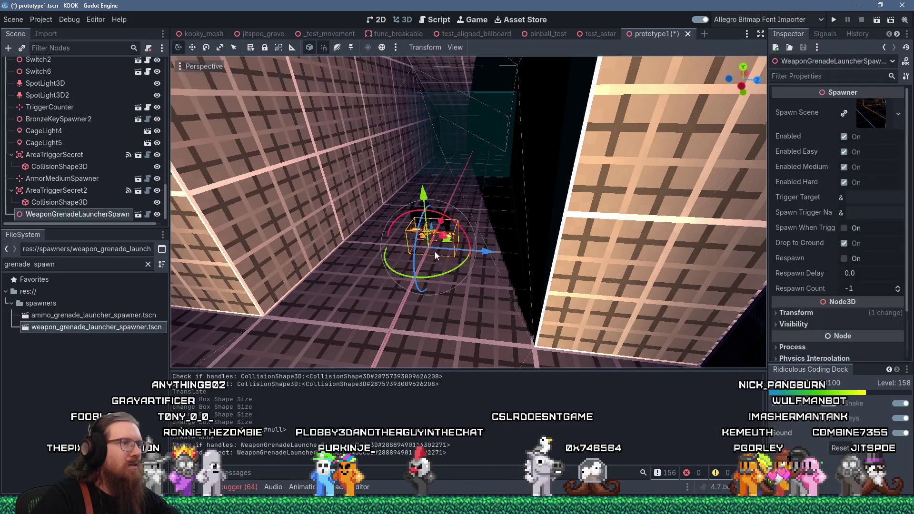
mouse_move(486, 273)
mouse_down()
mouse_move(480, 295)
mouse_move(610, 238)
mouse_move(647, 206)
mouse_move(554, 219)
mouse_move(484, 245)
mouse_move(465, 217)
mouse_up()
scroll(465, 216, up, 5)
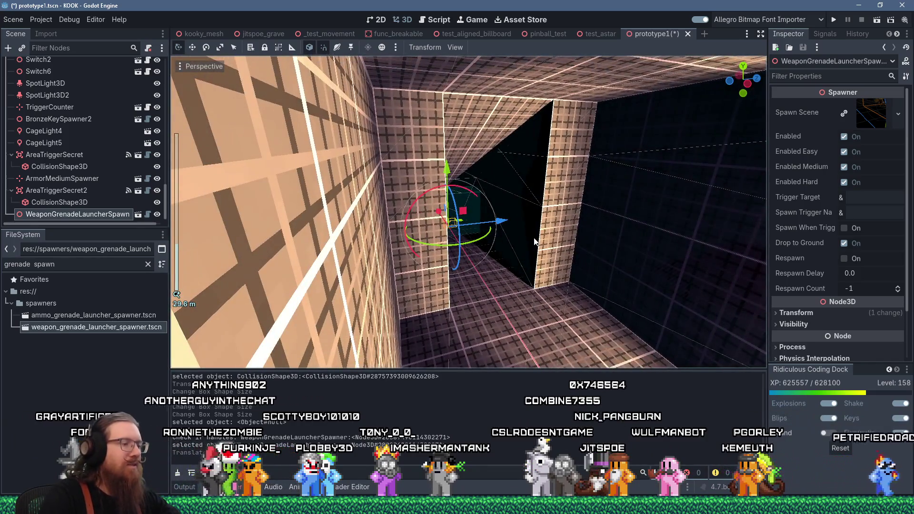
key(ctrl+s)
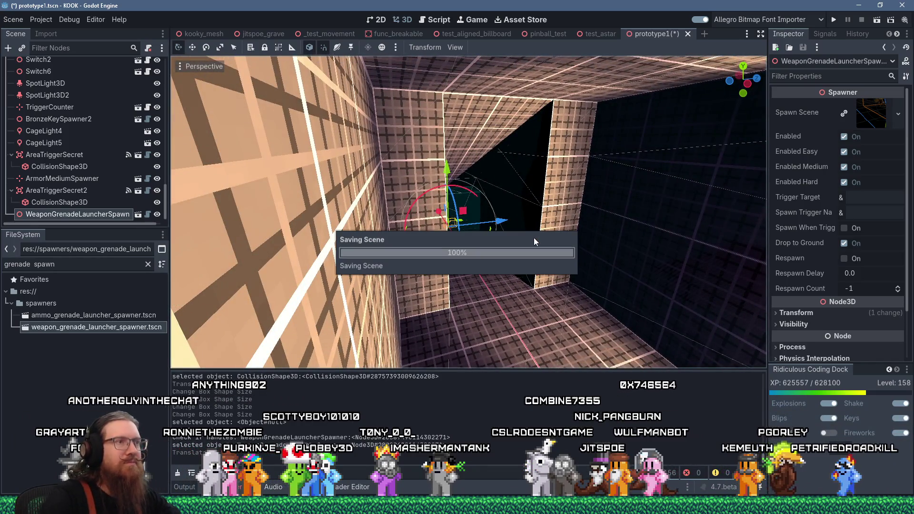
- Slide the grenade launcher spawner 1.125 units along negative X and save the scene
key(alt+Tab)
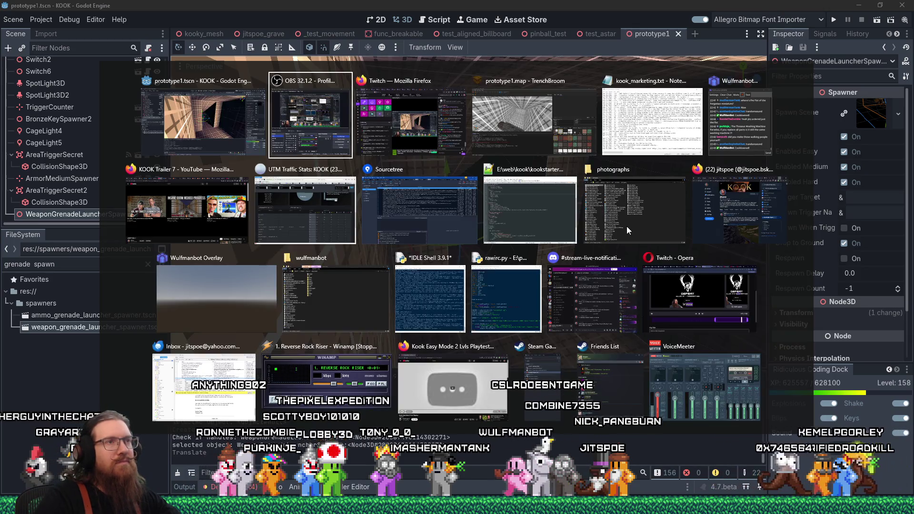
key(Escape)
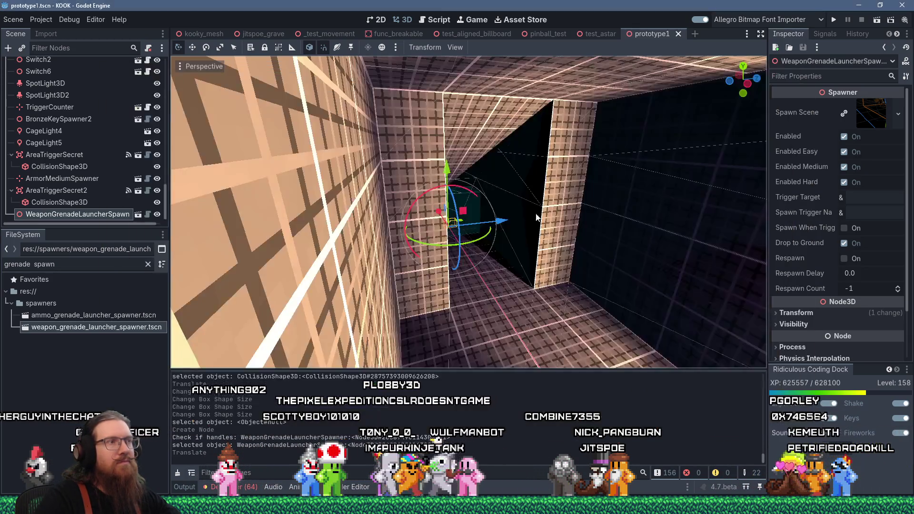
scroll(509, 202, up, 3)
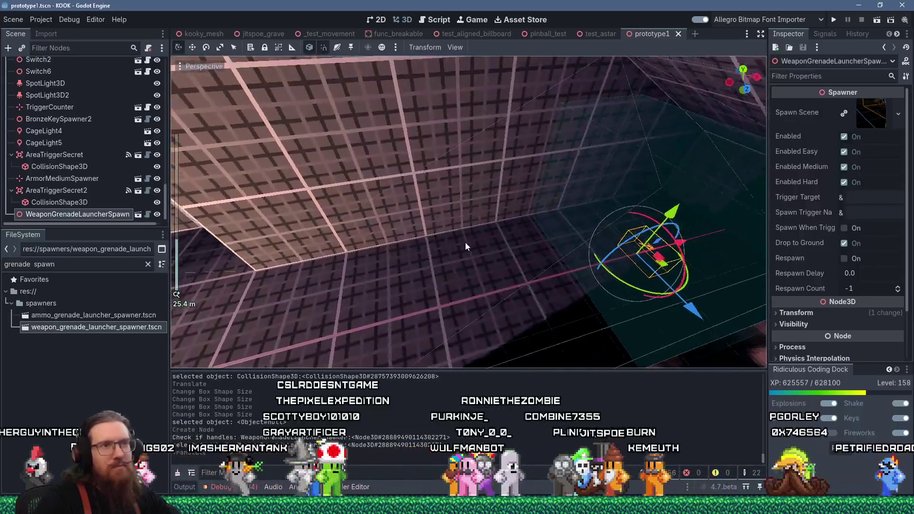
drag(466, 245, 560, 277)
mouse_move(628, 249)
mouse_down()
mouse_move(584, 259)
mouse_move(647, 239)
mouse_move(639, 253)
mouse_move(619, 252)
mouse_up()
scroll(645, 243, down, 2)
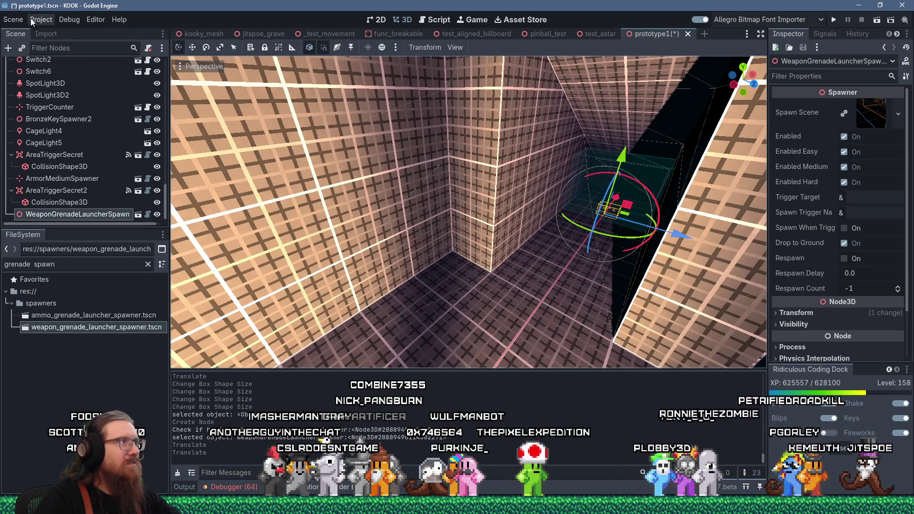
click(14, 19)
click(50, 95)
drag(375, 186, 375, 185)
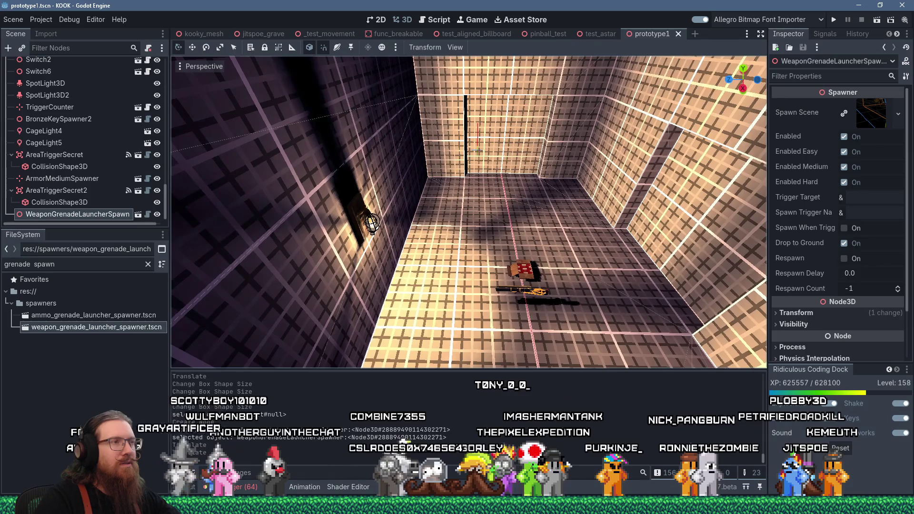
- Bring prototype1.map forward in TrenchBroom and face a gridded wall
key(alt+Tab)
click(434, 176)
mouse_move(405, 179)
mouse_down()
mouse_move(376, 162)
mouse_move(401, 127)
mouse_move(372, 90)
mouse_move(323, 87)
mouse_move(315, 104)
mouse_move(453, 148)
mouse_move(410, 172)
mouse_move(293, 186)
mouse_move(330, 119)
mouse_move(368, 109)
mouse_move(369, 96)
mouse_move(402, 121)
mouse_move(402, 133)
mouse_move(291, 180)
mouse_move(447, 167)
mouse_move(261, 199)
mouse_move(40, 189)
mouse_move(358, 188)
mouse_move(328, 185)
mouse_move(419, 203)
mouse_move(193, 153)
mouse_move(308, 171)
mouse_move(285, 135)
mouse_move(356, 178)
mouse_move(269, 167)
mouse_move(317, 187)
mouse_move(281, 164)
mouse_move(356, 169)
mouse_move(218, 177)
mouse_move(147, 194)
mouse_move(181, 165)
mouse_move(321, 143)
mouse_move(267, 153)
mouse_up()
- Select the wall face behind the water vat and try the material filters 'redbric' and 'stone'
shift+click(260, 154)
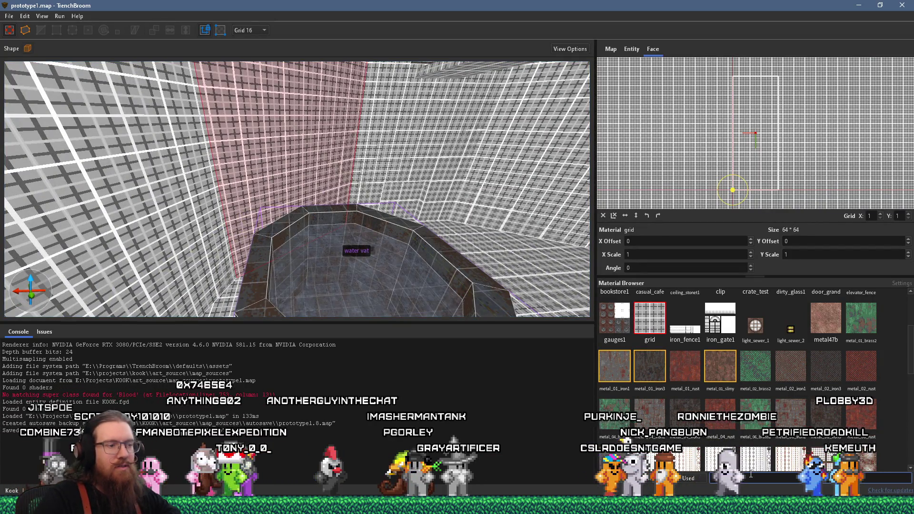
text(red)
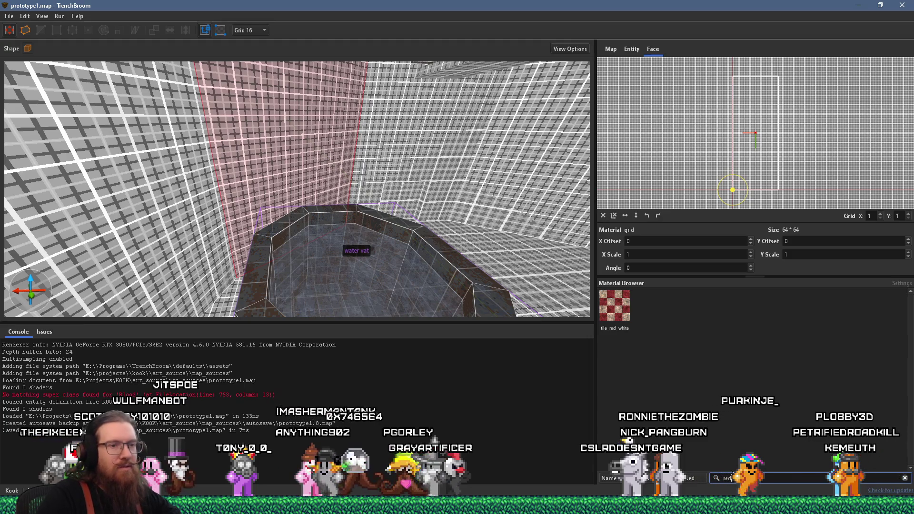
text(bric)
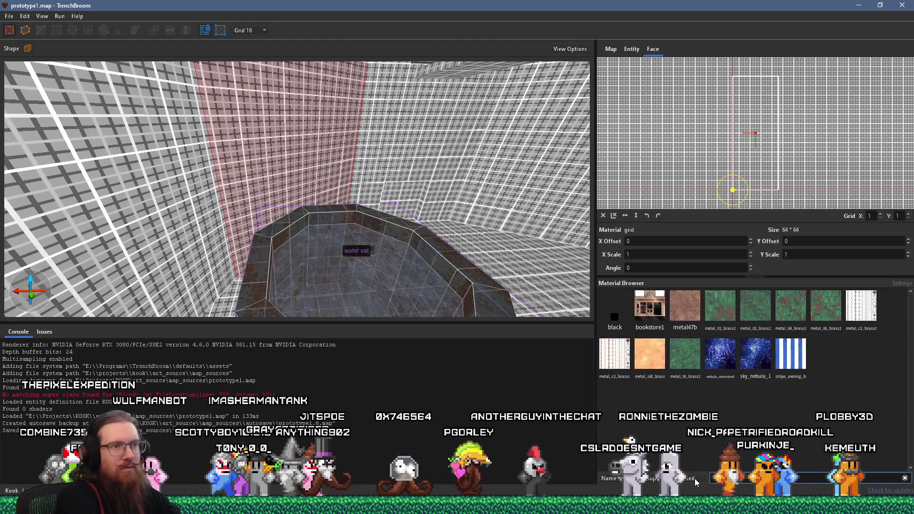
key(BackSpace)
key(BackSpace)
key(BackSpace)
text(stone)
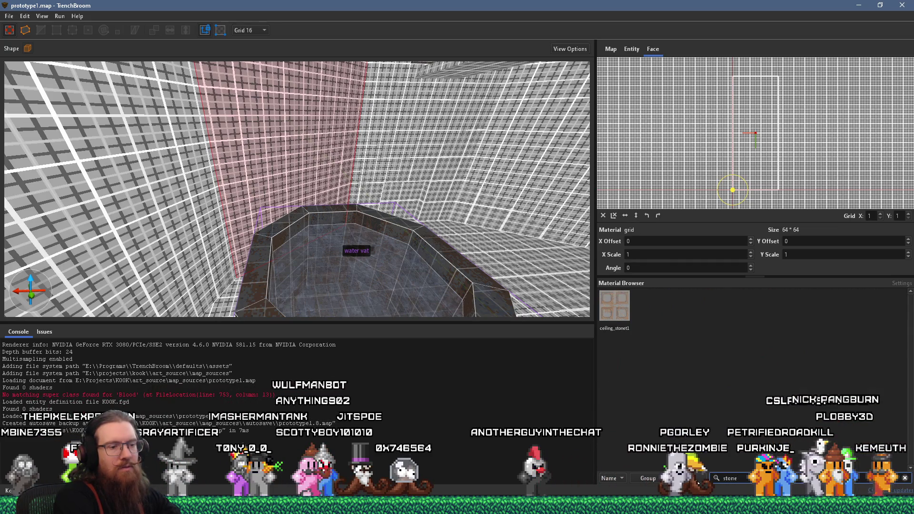
key(ctrl+s)
key(BackSpace)
key(BackSpace)
key(BackSpace)
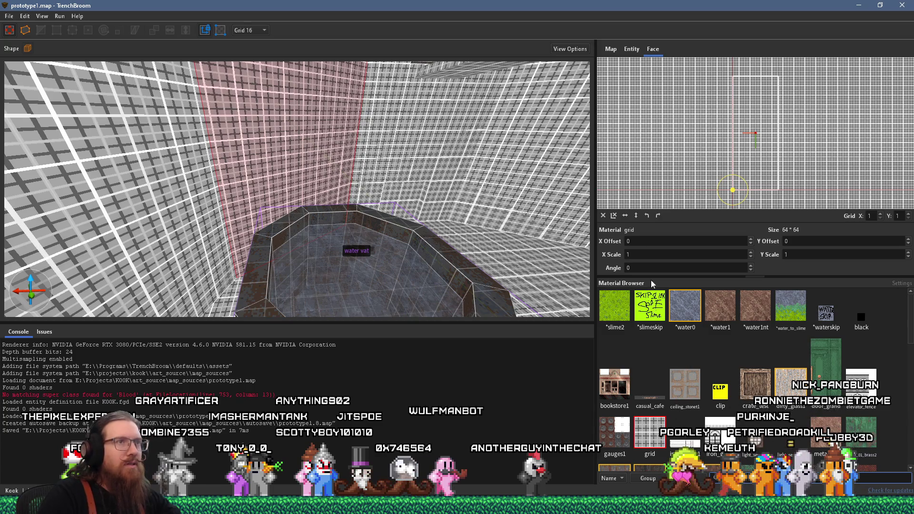
- Add kook_stone_brick.wad to the worldspawn wad list as an absolute path
click(635, 52)
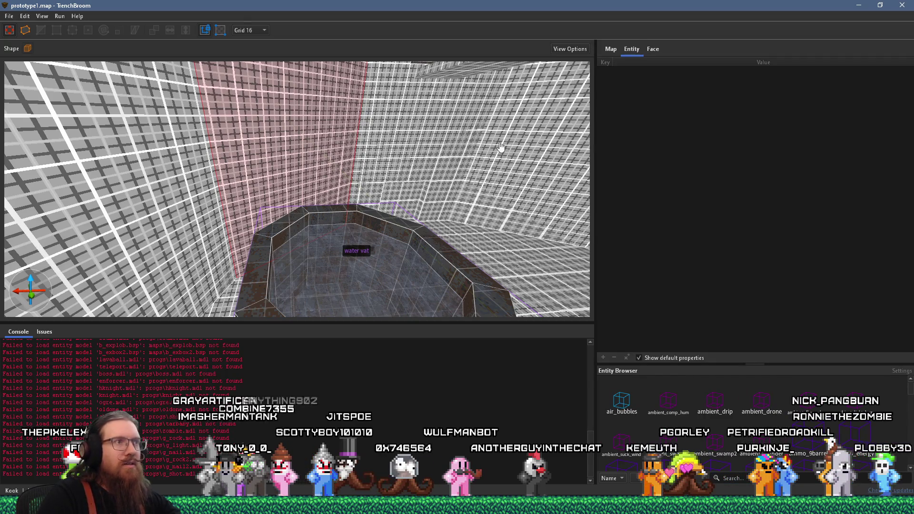
key(Escape)
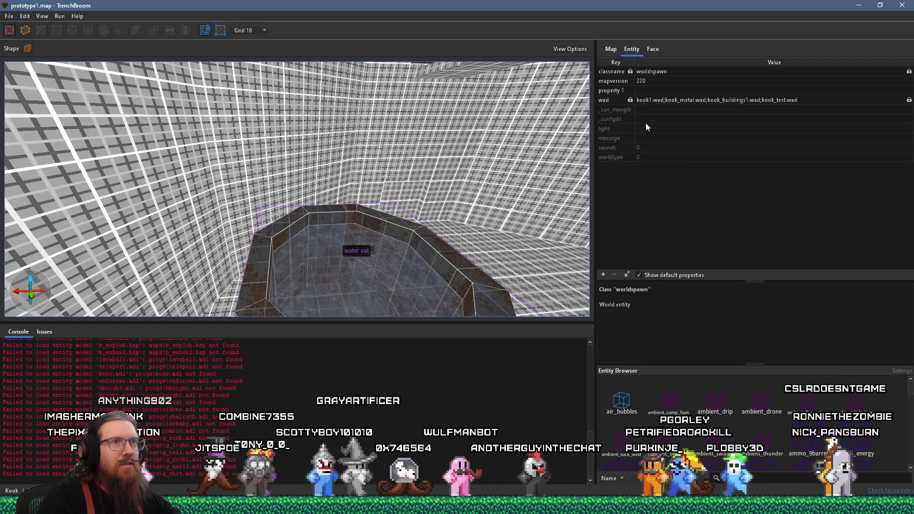
click(659, 100)
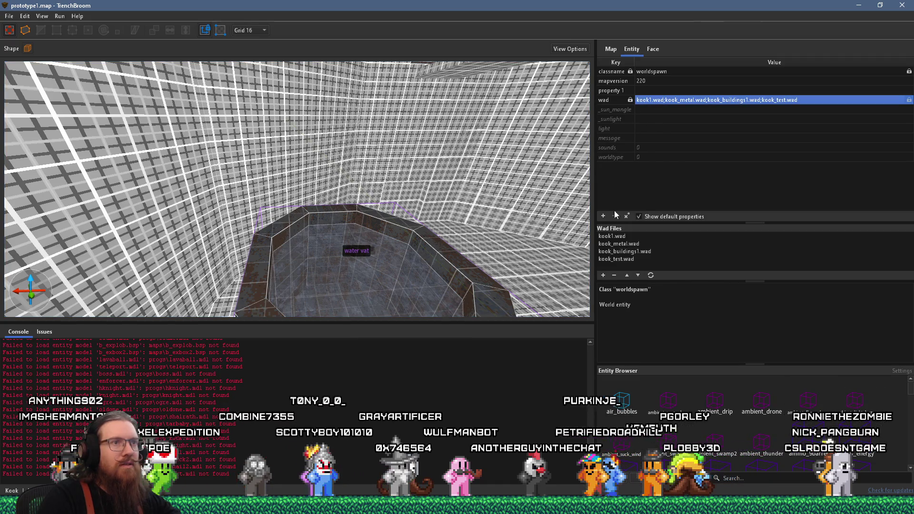
click(603, 275)
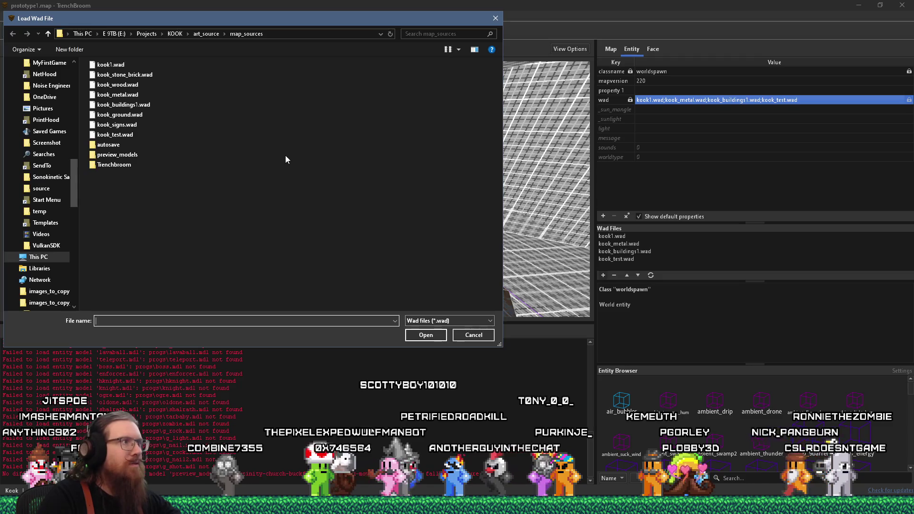
double_click(125, 75)
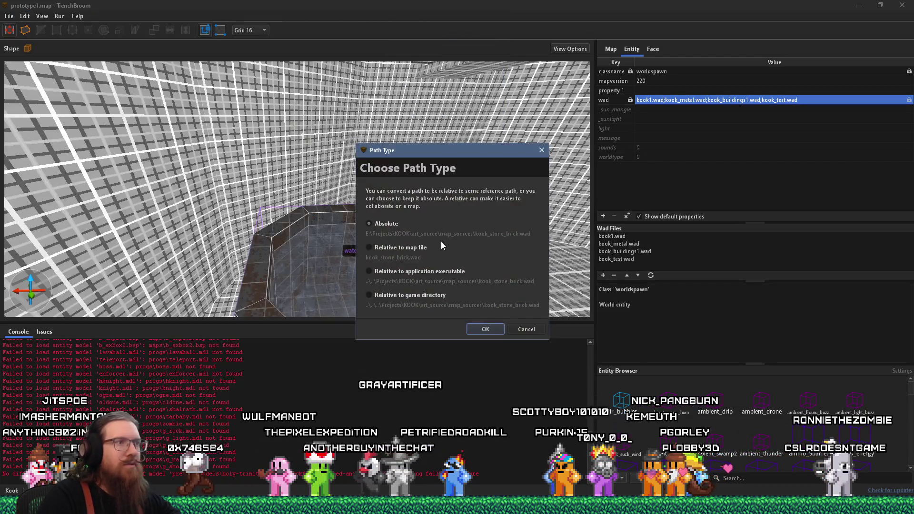
click(485, 329)
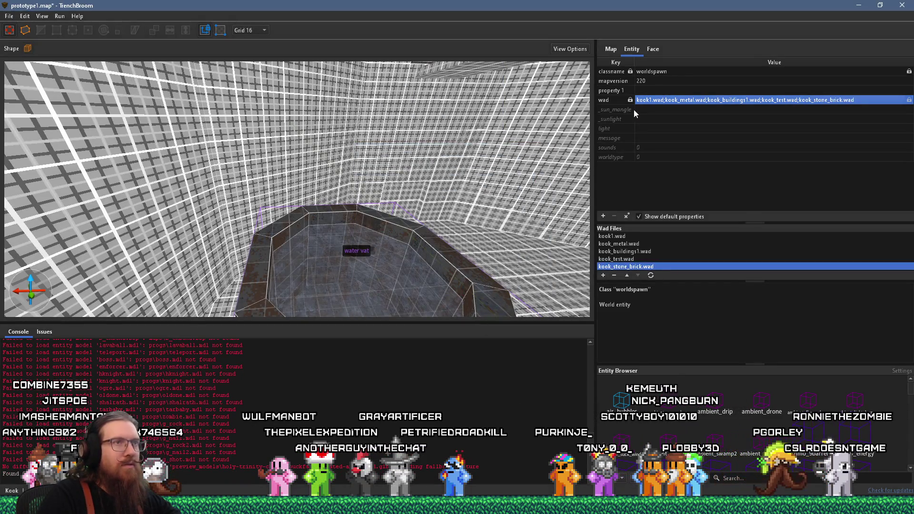
click(651, 49)
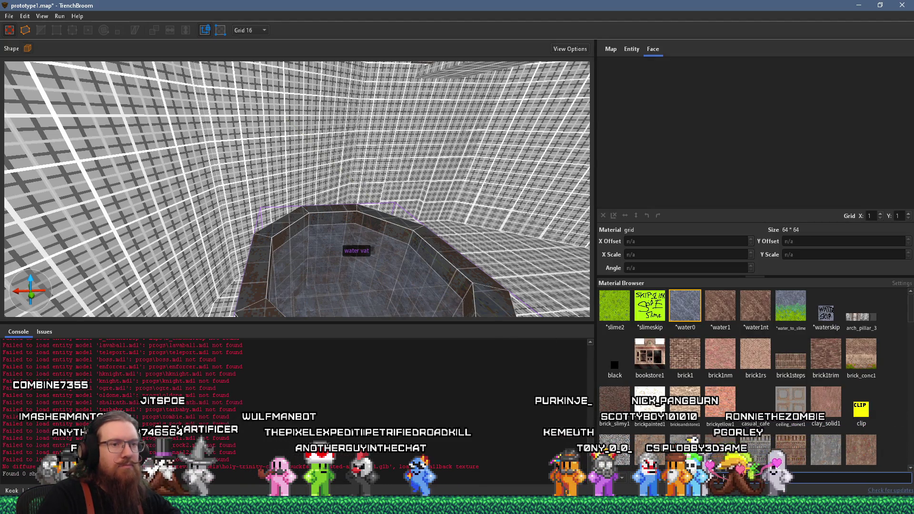
- Filter materials for 'red' and apply stone_7_red1 to the left room wall
text(red)
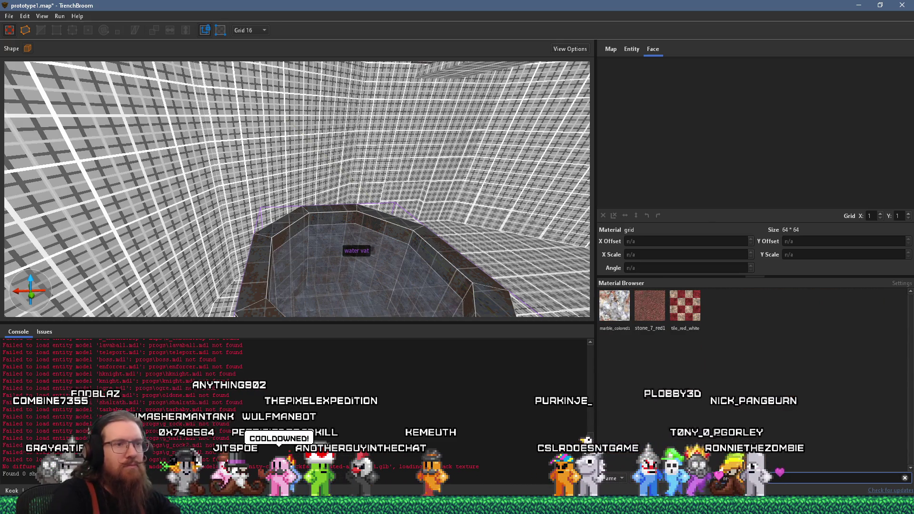
click(230, 193)
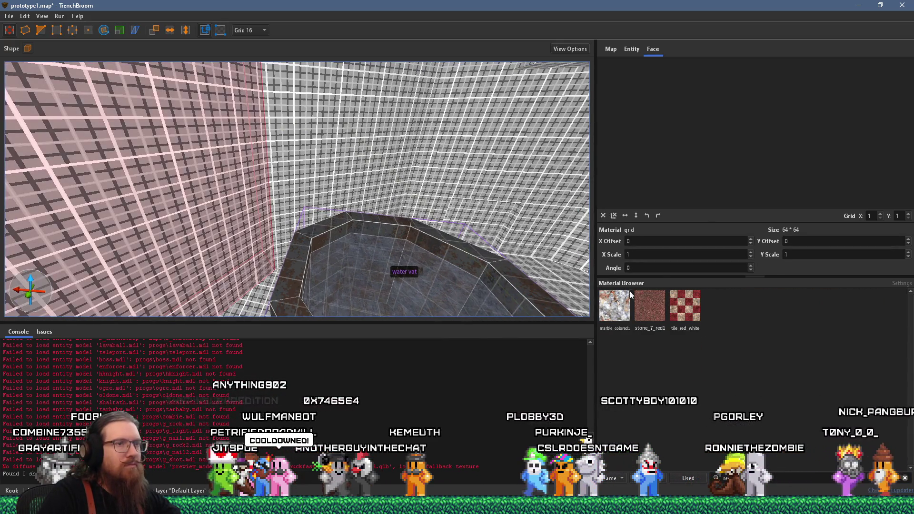
click(647, 304)
mouse_move(242, 217)
mouse_down()
mouse_move(264, 219)
mouse_move(101, 227)
mouse_move(192, 198)
mouse_move(278, 191)
mouse_move(295, 168)
mouse_up()
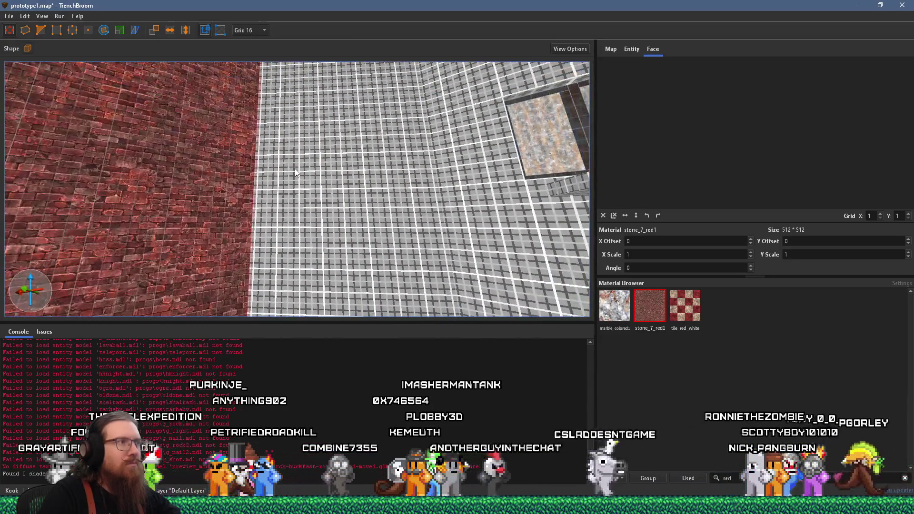
shift+click(226, 196)
mouse_move(226, 196)
mouse_down()
mouse_move(259, 189)
mouse_move(225, 202)
mouse_move(237, 213)
mouse_move(308, 202)
mouse_up()
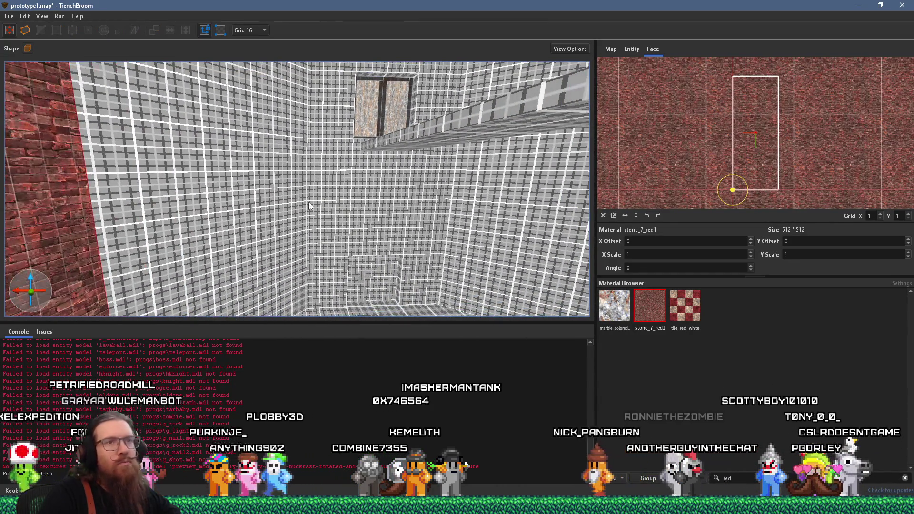
scroll(773, 175, up, 3)
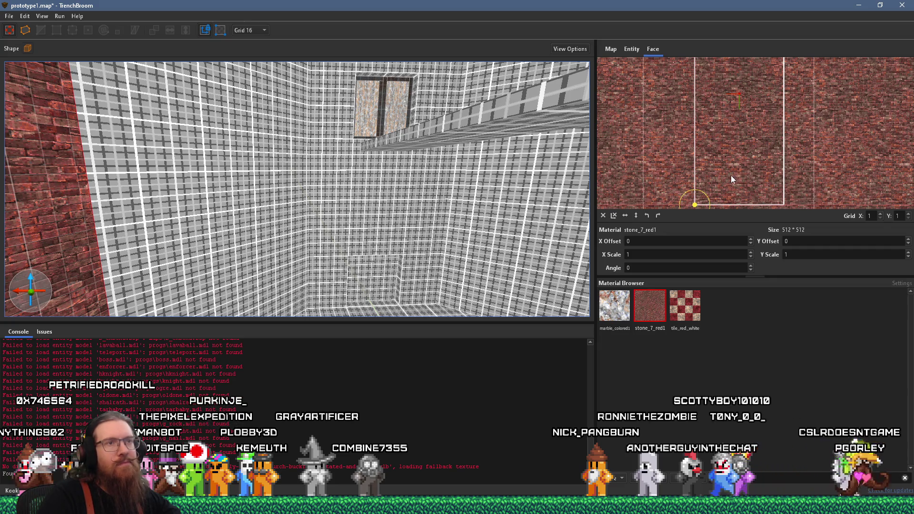
scroll(730, 175, down, 2)
- Shift and stretch the brick texture on that wall, entering 2 in the Face panel
drag(731, 176, 762, 179)
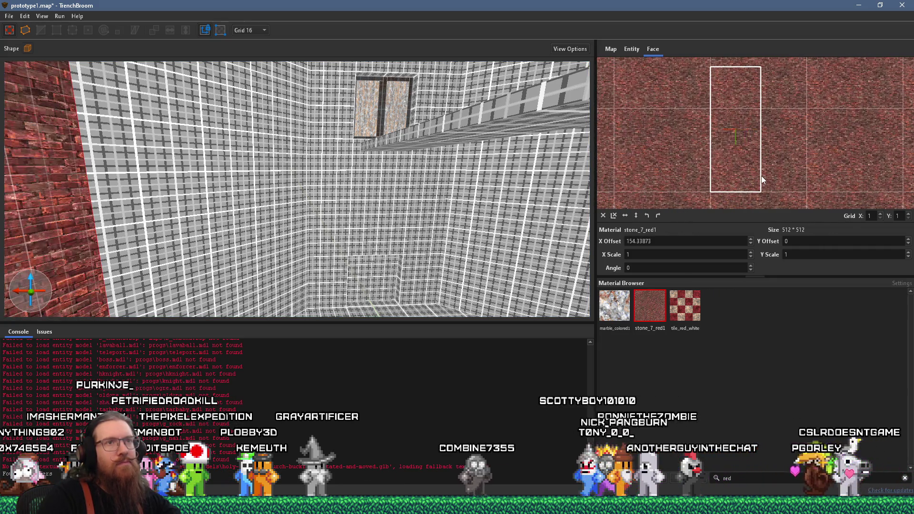
click(710, 192)
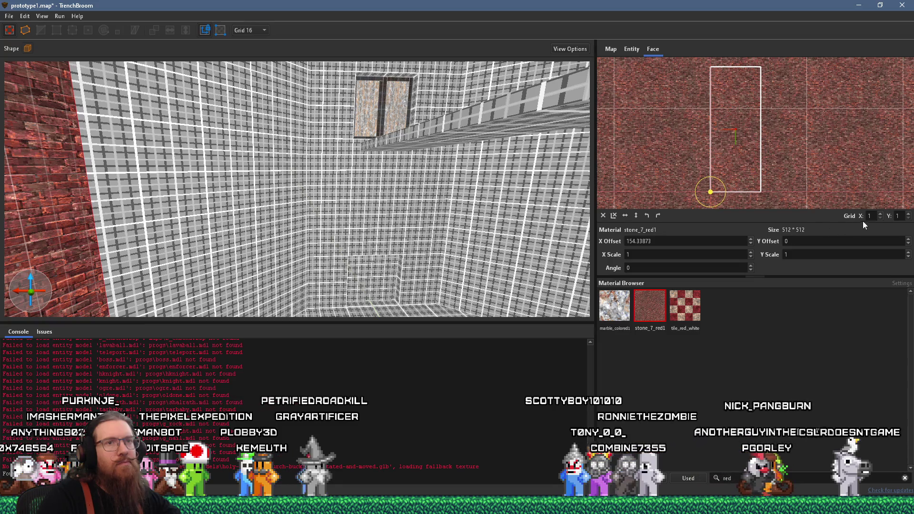
text(2)
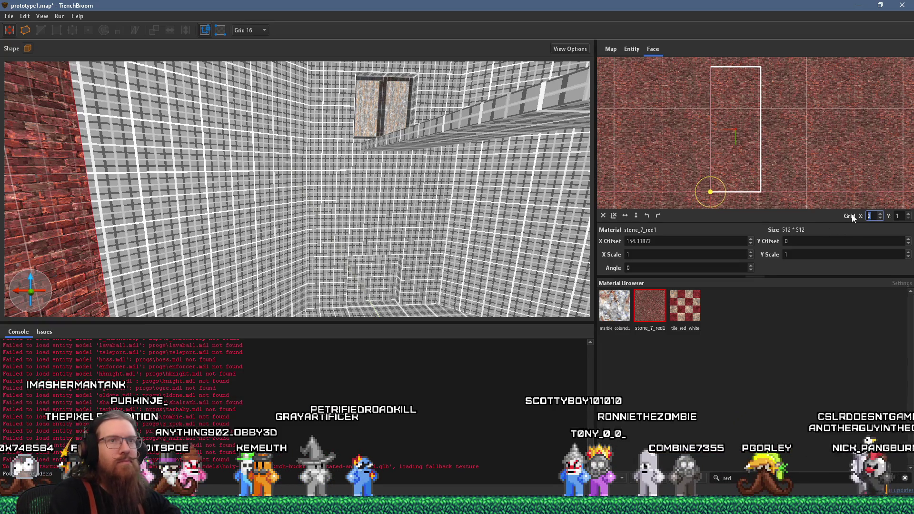
scroll(745, 147, up, 3)
scroll(754, 150, up, 2)
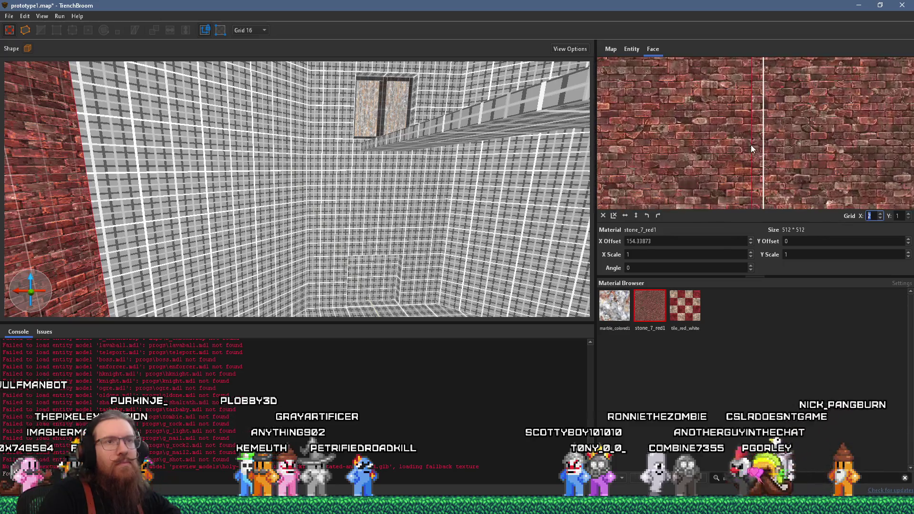
drag(751, 148, 760, 150)
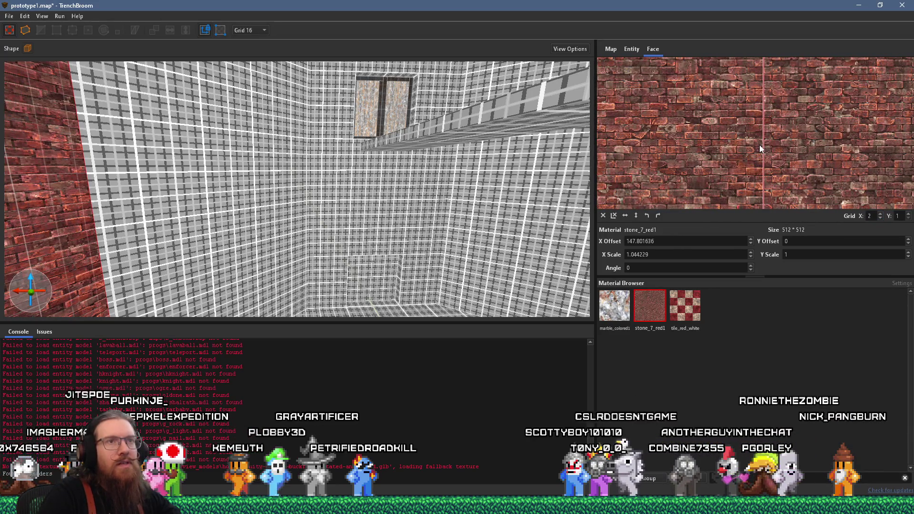
scroll(670, 138, down, 2)
- Apply stone_7_red1 brick to the grid wall, right wall, and face above the door
mouse_move(585, 140)
mouse_down()
mouse_move(349, 115)
mouse_move(310, 125)
mouse_up()
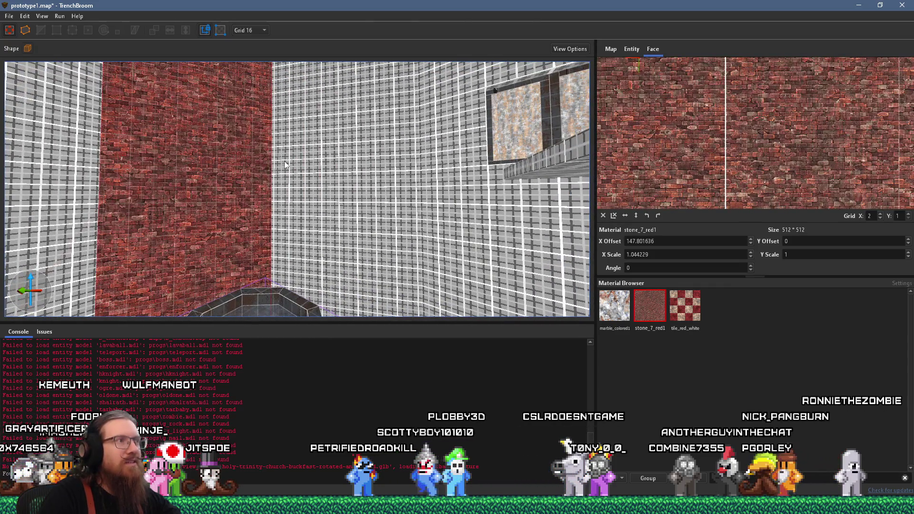
alt+click(284, 164)
alt+click(456, 201)
mouse_move(442, 178)
mouse_down()
mouse_move(417, 182)
mouse_move(465, 199)
mouse_move(344, 192)
mouse_up()
click(344, 192)
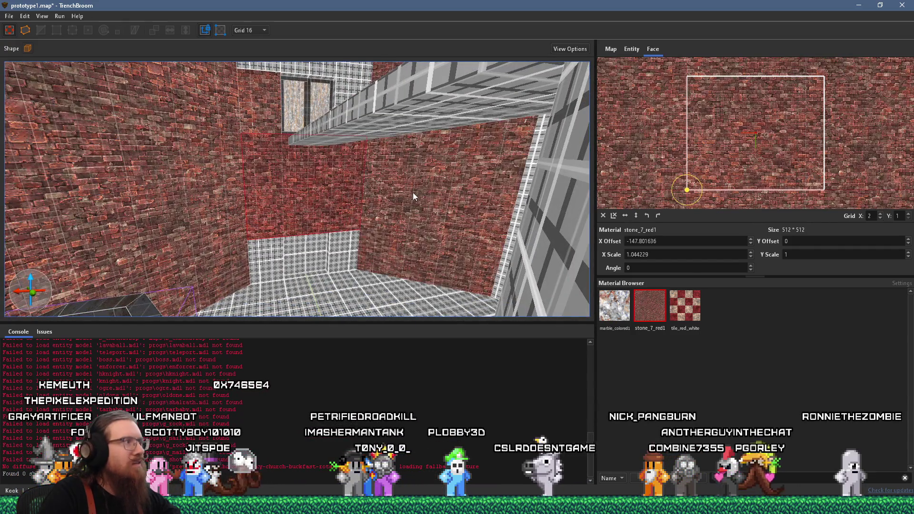
click(416, 192)
mouse_move(416, 191)
mouse_down()
mouse_move(431, 200)
mouse_move(350, 182)
mouse_up()
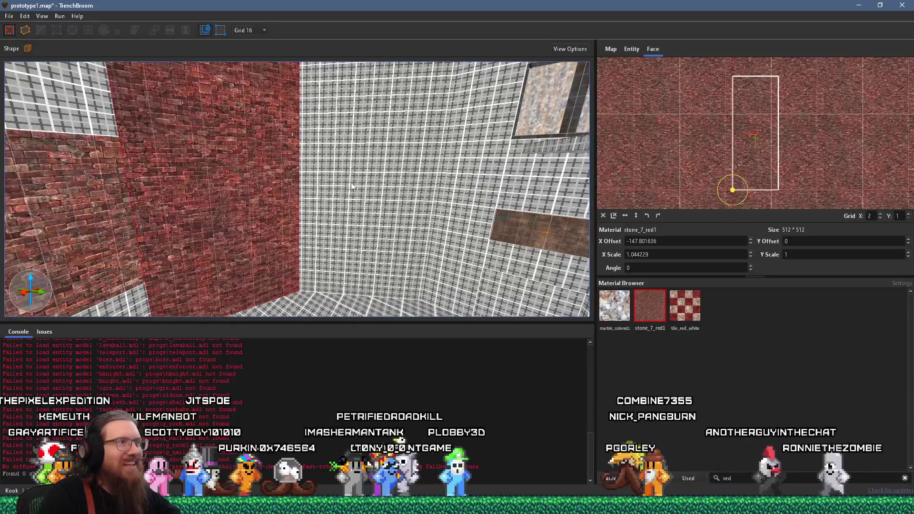
scroll(351, 182, down, 5)
alt+click(295, 143)
alt+click(394, 129)
alt+click(537, 133)
mouse_move(536, 132)
mouse_down()
mouse_move(549, 221)
mouse_move(425, 147)
mouse_move(204, 198)
mouse_move(216, 169)
mouse_move(534, 143)
mouse_move(456, 151)
mouse_move(442, 187)
mouse_move(216, 167)
mouse_up()
- Copy the brick material onto the remaining grey grid walls beside the door
click(216, 169)
click(136, 171)
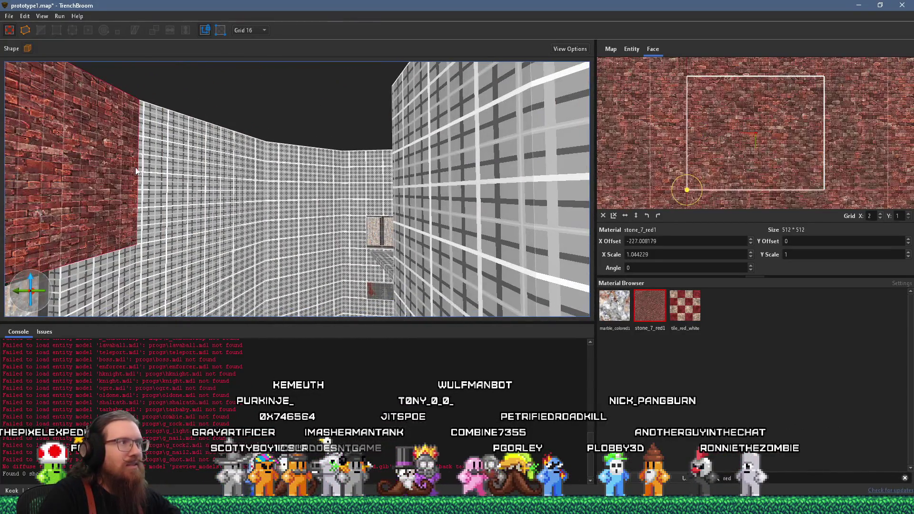
alt+click(238, 170)
alt+click(328, 172)
scroll(396, 190, up, 5)
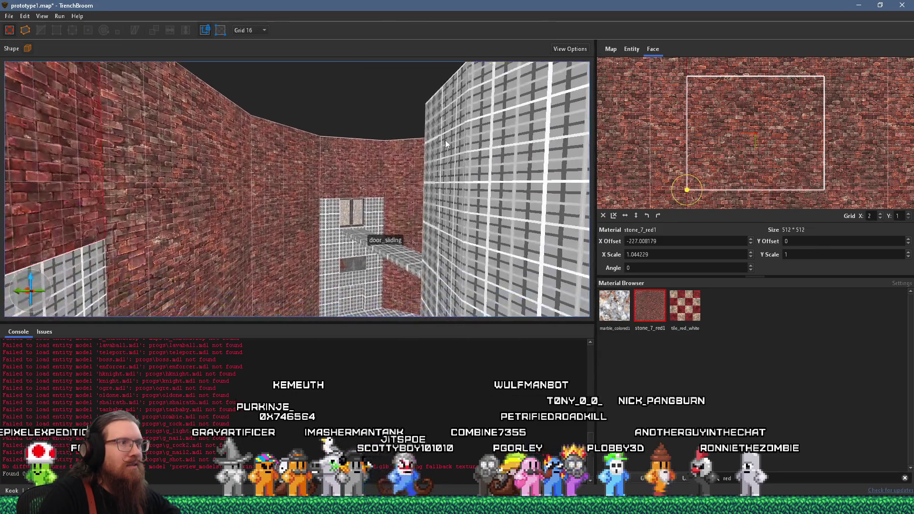
alt+click(444, 140)
mouse_move(442, 151)
mouse_down()
mouse_move(363, 130)
mouse_move(433, 167)
mouse_move(381, 160)
mouse_up()
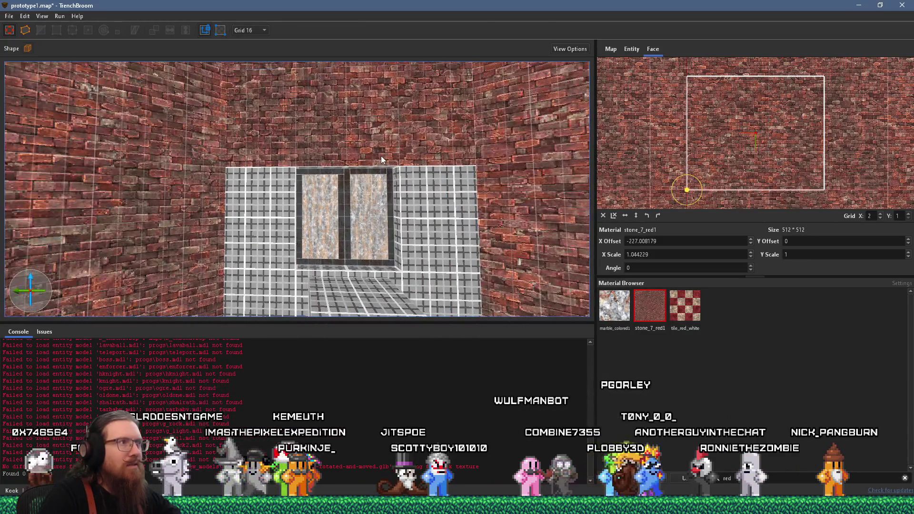
mouse_move(381, 156)
mouse_down()
mouse_move(312, 227)
mouse_move(347, 189)
mouse_move(439, 164)
mouse_up()
- Check the brick wall faces around the door, corners and window wall
shift+click(438, 164)
mouse_move(361, 163)
mouse_down()
mouse_move(231, 152)
mouse_move(431, 183)
mouse_up()
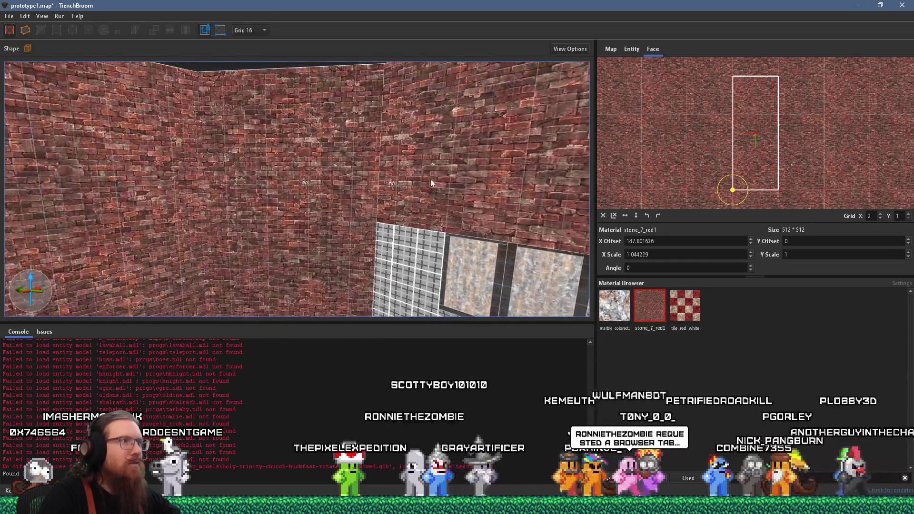
shift+click(431, 183)
mouse_move(396, 155)
mouse_down()
mouse_move(122, 151)
mouse_move(200, 154)
mouse_move(358, 186)
mouse_move(400, 179)
mouse_move(388, 167)
mouse_up()
shift+click(396, 179)
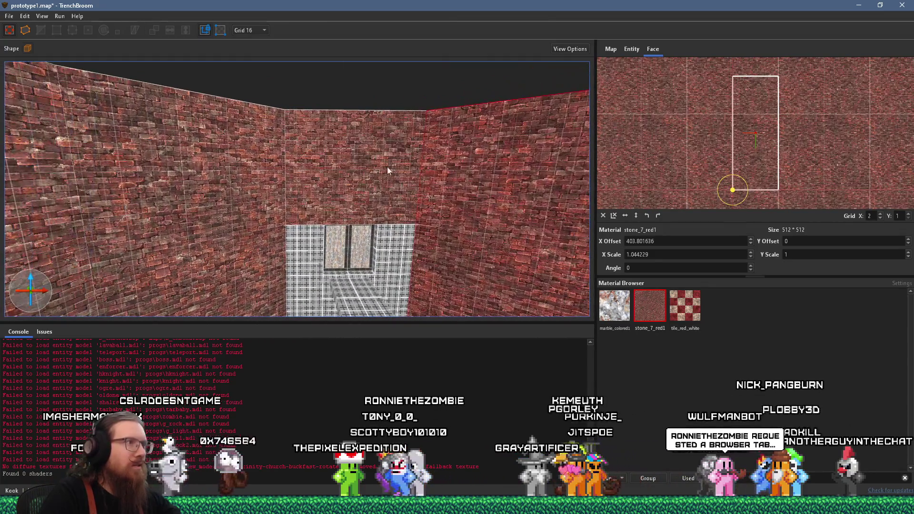
shift+click(126, 180)
mouse_move(242, 173)
mouse_down()
mouse_move(213, 170)
mouse_move(338, 188)
mouse_move(184, 161)
mouse_move(248, 154)
mouse_up()
shift+click(248, 155)
shift+click(110, 165)
mouse_move(110, 164)
mouse_down()
mouse_move(250, 156)
mouse_move(489, 179)
mouse_move(379, 149)
mouse_move(142, 161)
mouse_up()
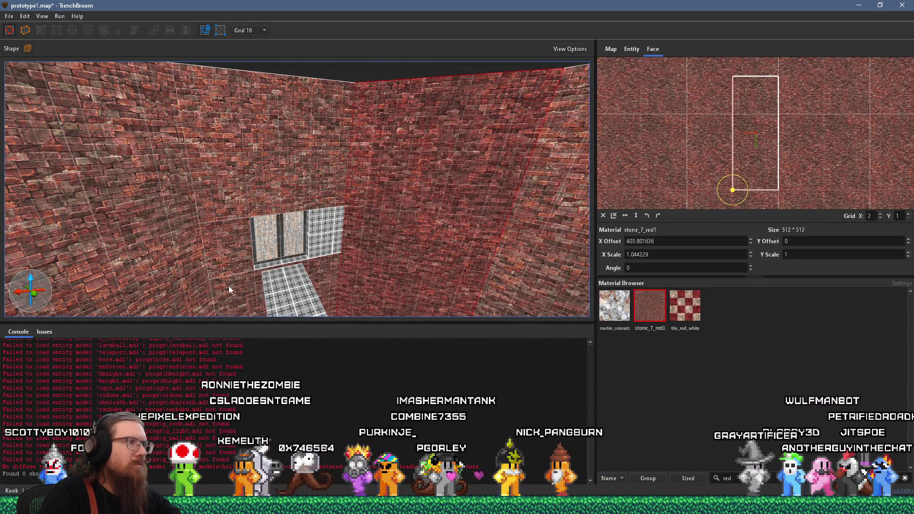
mouse_move(356, 219)
mouse_down()
mouse_move(335, 201)
mouse_move(430, 185)
mouse_up()
shift+click(430, 184)
mouse_move(251, 182)
mouse_down()
mouse_move(245, 177)
mouse_move(373, 192)
mouse_move(274, 221)
mouse_move(367, 178)
mouse_up()
shift+click(368, 178)
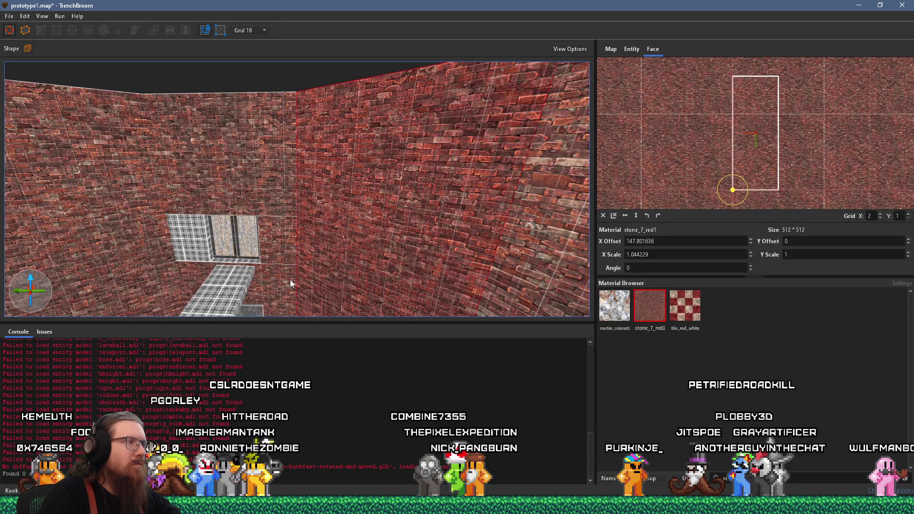
- Inspect the window and door_sliding ledge, then turn to select a face of the grey pillar
mouse_move(160, 238)
mouse_down()
mouse_move(90, 193)
mouse_move(184, 206)
mouse_move(255, 195)
mouse_up()
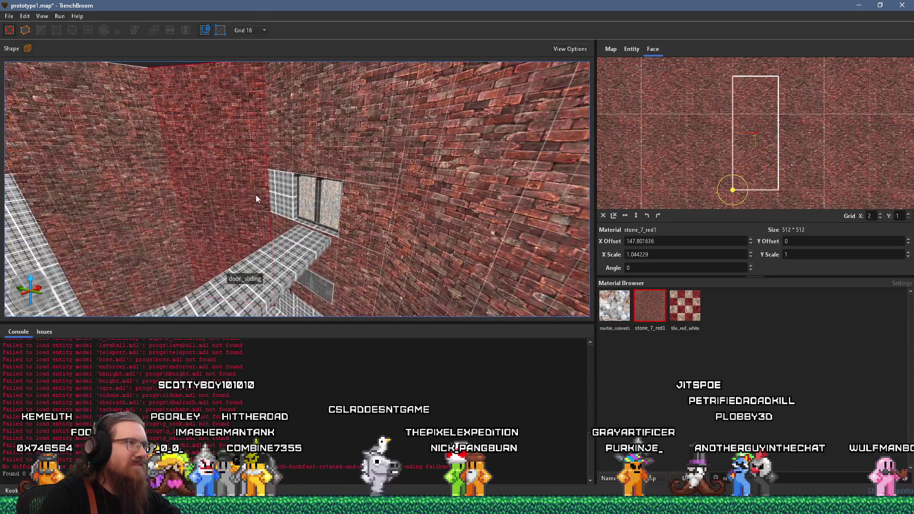
mouse_move(294, 210)
mouse_down()
mouse_move(313, 208)
mouse_move(283, 130)
mouse_move(308, 35)
mouse_up()
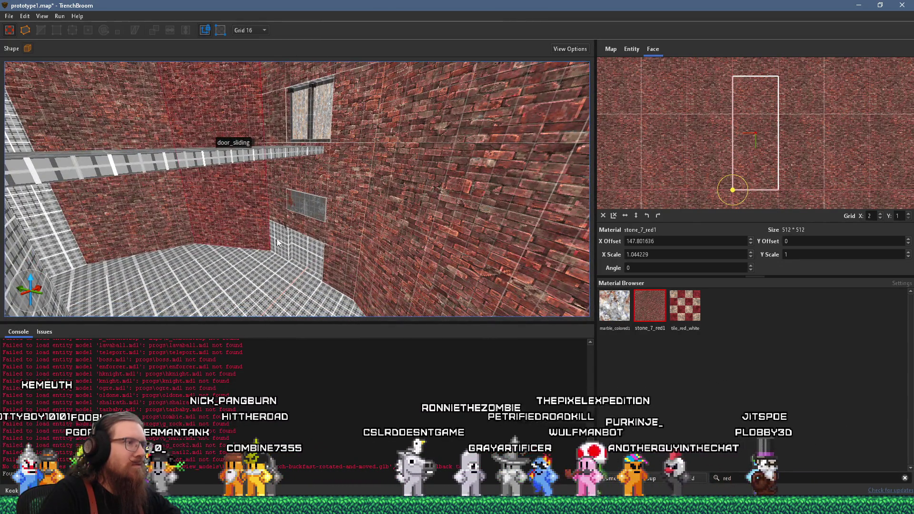
mouse_move(281, 242)
mouse_down()
mouse_move(284, 203)
mouse_move(267, 241)
mouse_move(295, 157)
mouse_move(227, 188)
mouse_move(398, 30)
mouse_move(353, 211)
mouse_move(332, 105)
mouse_move(300, 187)
mouse_move(252, 171)
mouse_up()
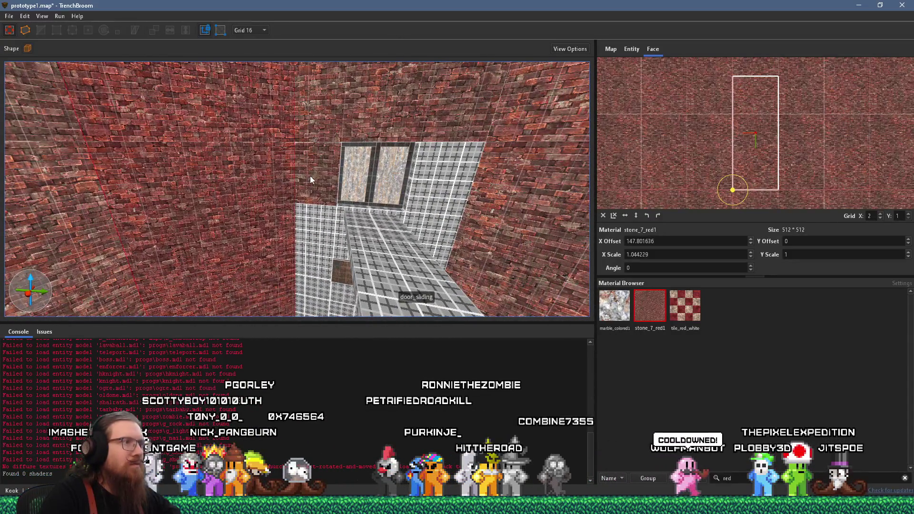
key(ctrl+z)
shift+click(470, 193)
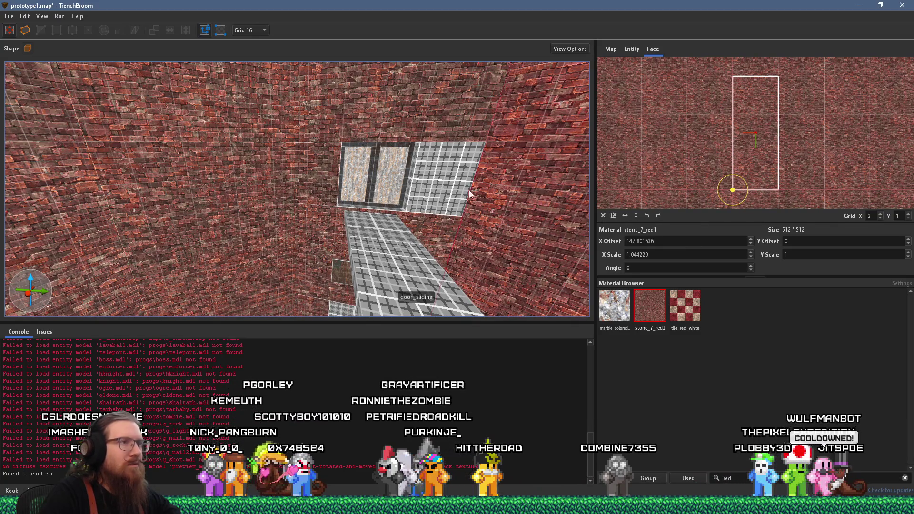
mouse_move(434, 187)
mouse_down()
mouse_move(369, 67)
mouse_move(379, 238)
mouse_move(279, 183)
mouse_move(330, 177)
mouse_move(446, 192)
mouse_up()
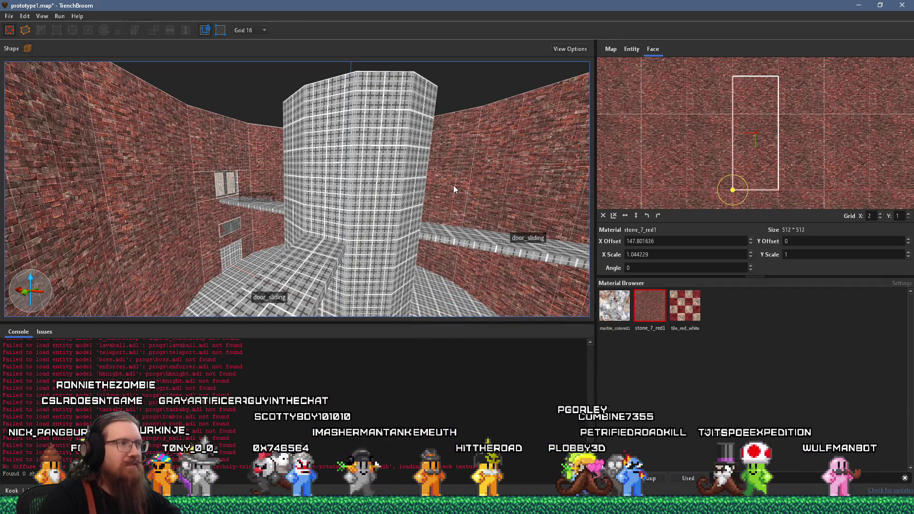
shift+click(327, 180)
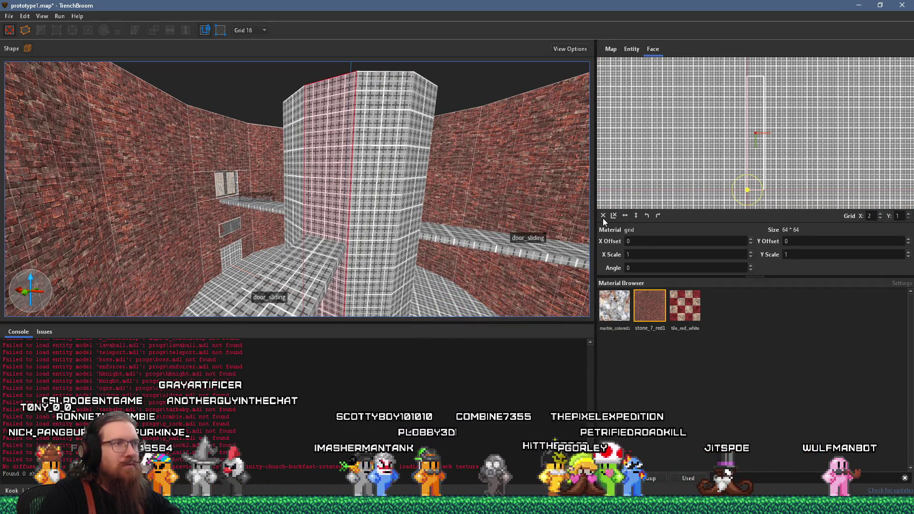
- Apply stone_7_red1 to the pillar face, set UV grid X to 8, and stretch it to scale 1.607695, offset 32
click(650, 304)
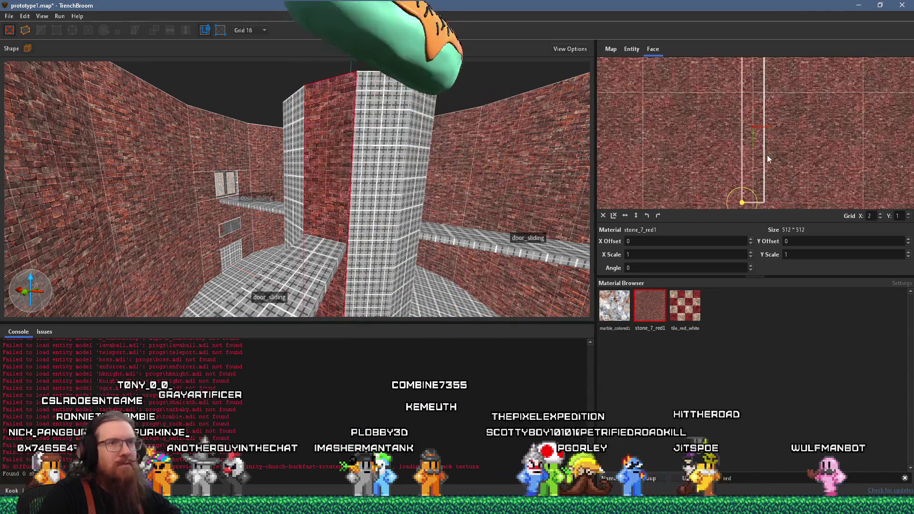
scroll(767, 155, up, 1)
scroll(776, 153, up, 1)
mouse_move(790, 152)
mouse_down()
mouse_move(772, 138)
mouse_move(780, 156)
mouse_move(764, 100)
mouse_move(753, 167)
mouse_move(739, 181)
mouse_move(756, 154)
mouse_up()
scroll(745, 189, up, 1)
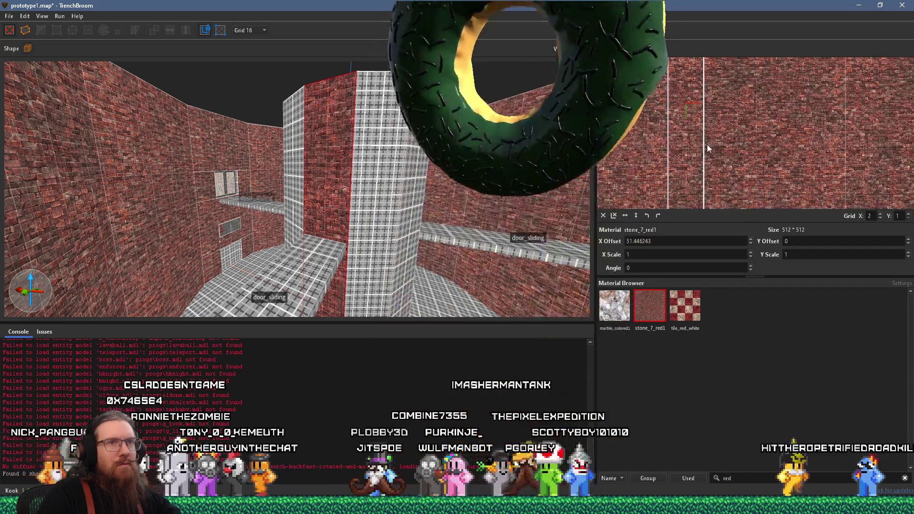
scroll(869, 217, up, 1)
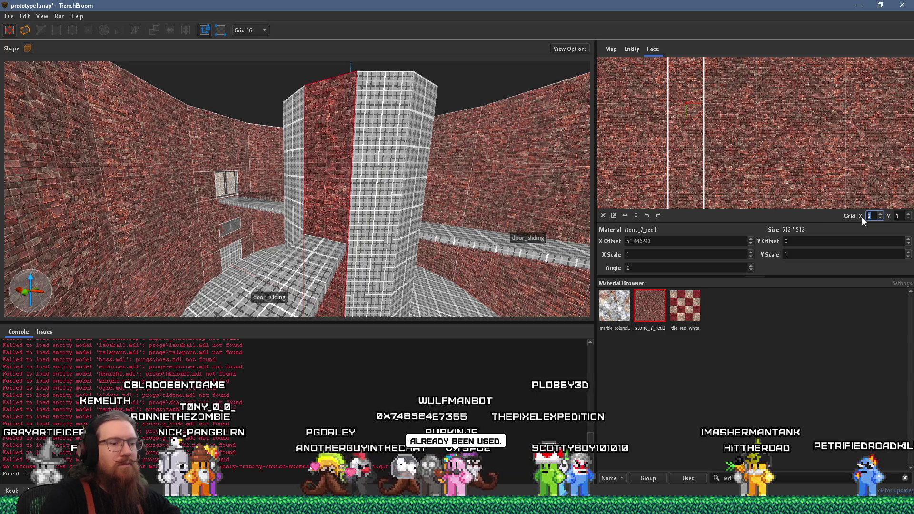
scroll(762, 181, up, 2)
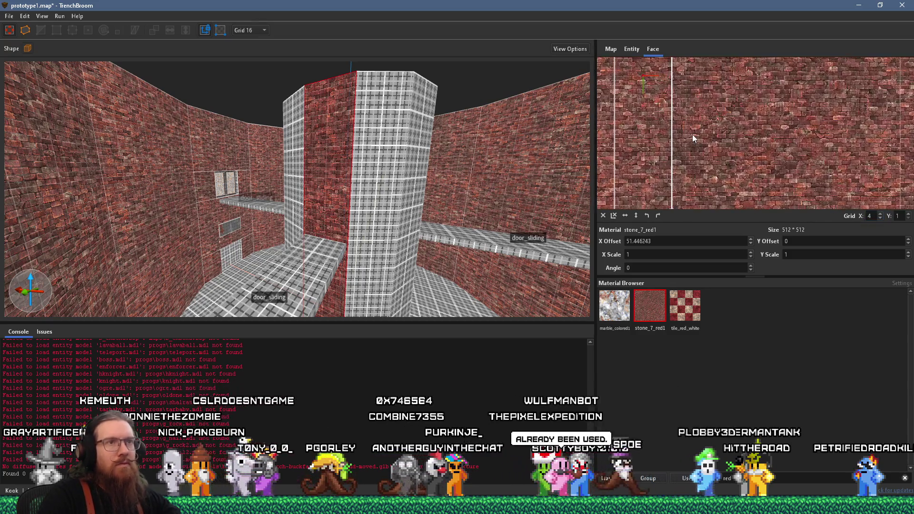
drag(687, 139, 676, 142)
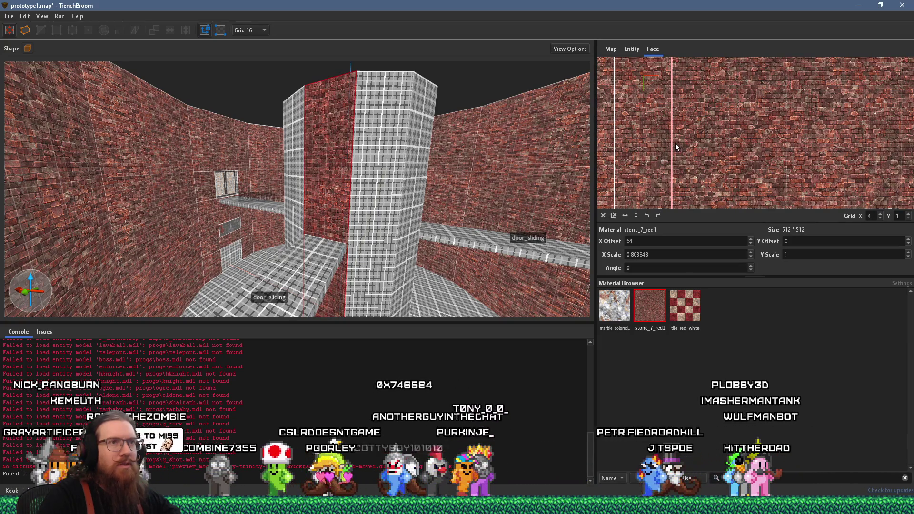
scroll(347, 181, up, 4)
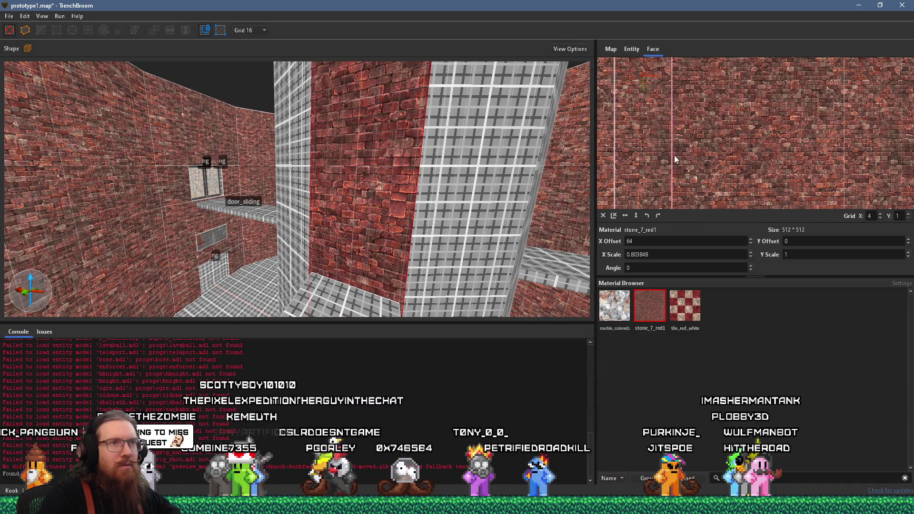
click(881, 213)
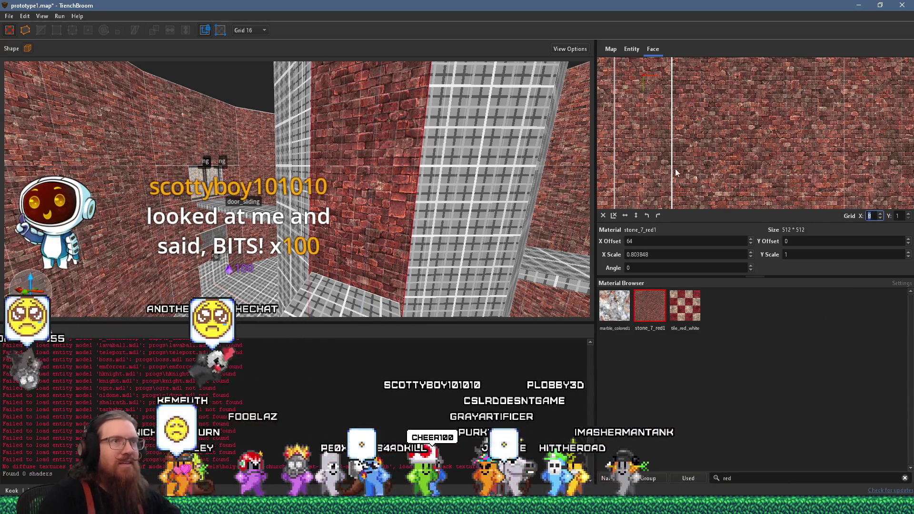
drag(642, 161, 670, 165)
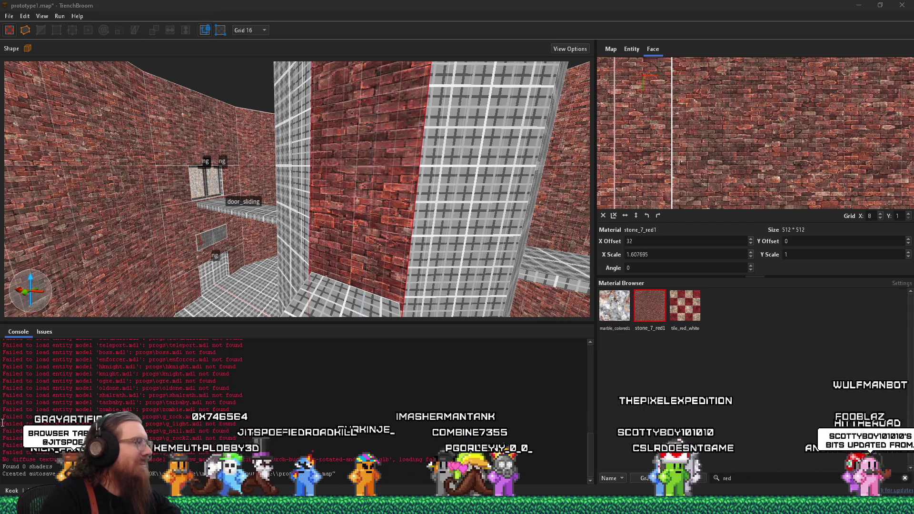
- In Firefox, close the extra KOOK Reddit comment-thread tabs
mouse_move(457, 504)
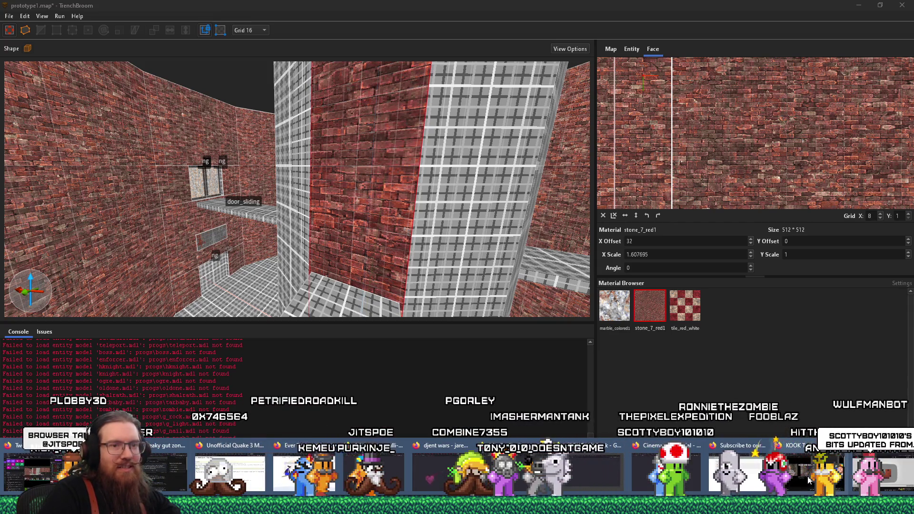
click(808, 480)
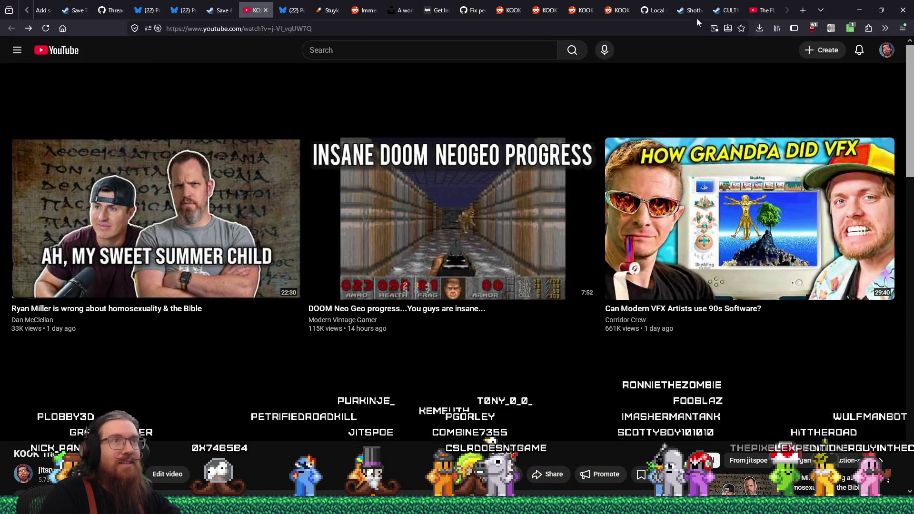
click(549, 8)
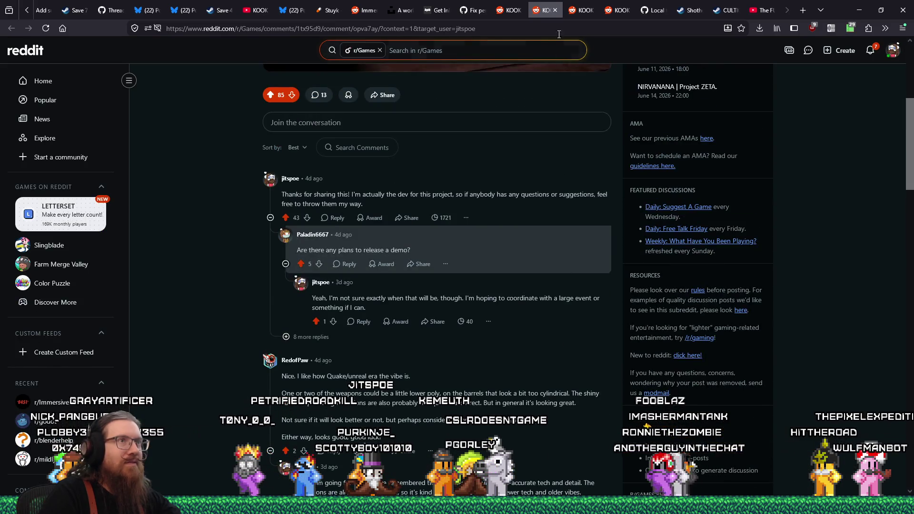
click(555, 10)
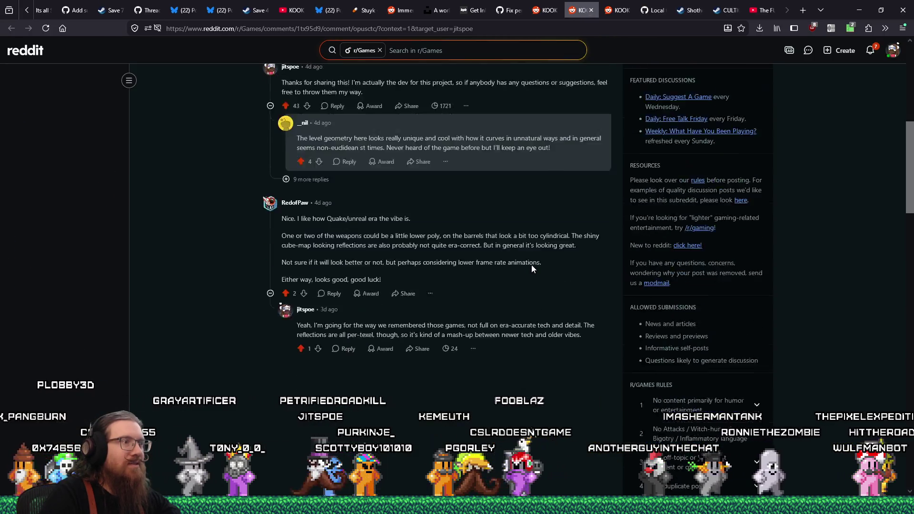
click(591, 10)
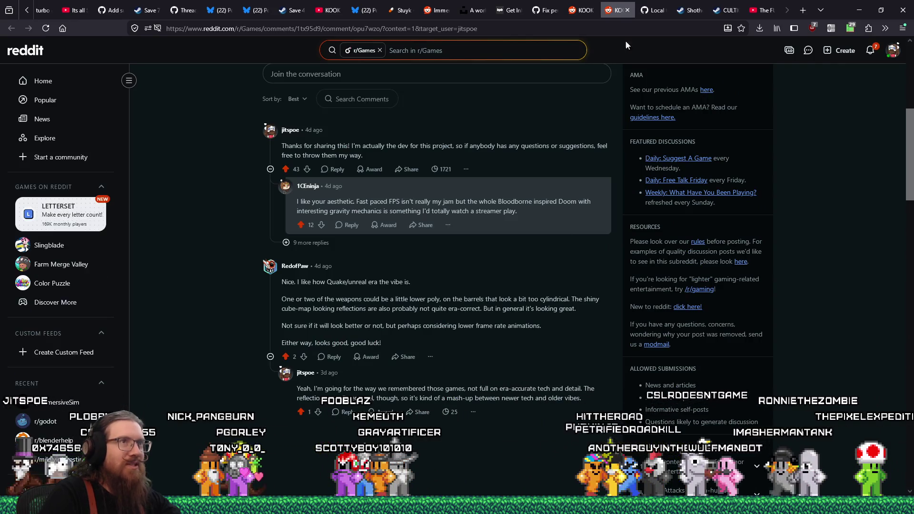
key(ctrl+w)
- Skim the KOOK Trailer 7 post comments, close that tab, and return to TrenchBroom
click(622, 12)
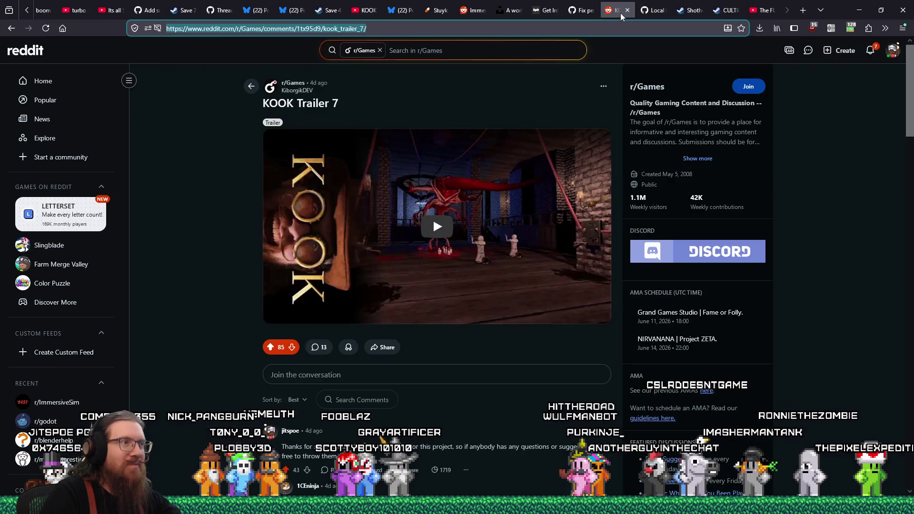
scroll(629, 119, down, 10)
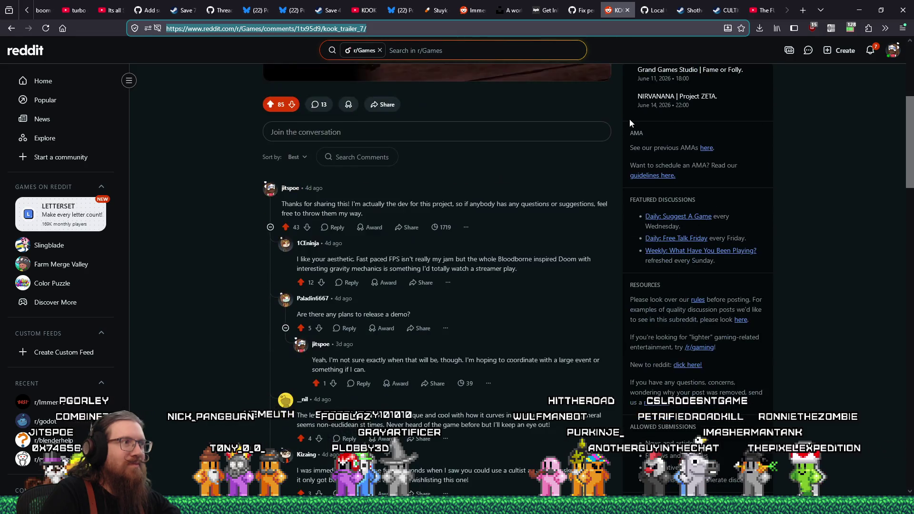
scroll(631, 137, down, 5)
scroll(631, 137, down, 5)
scroll(631, 138, up, 10)
scroll(630, 138, up, 4)
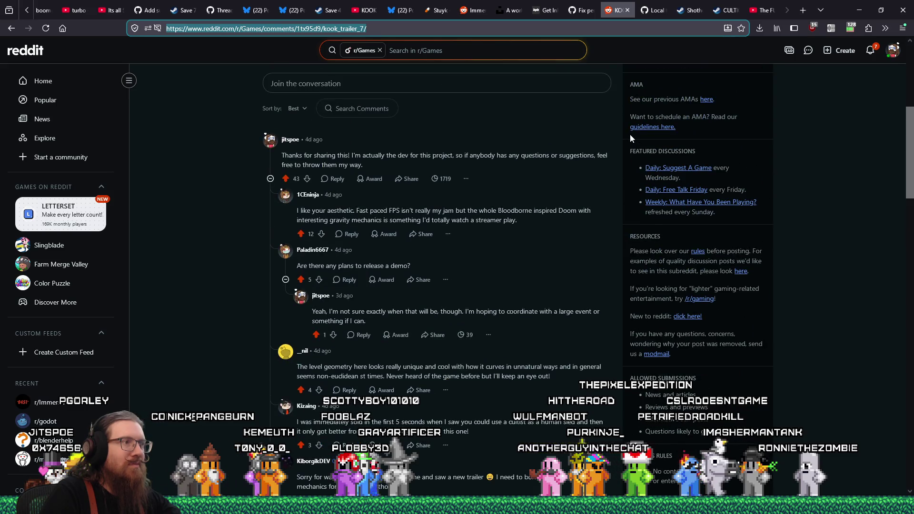
key(ctrl+w)
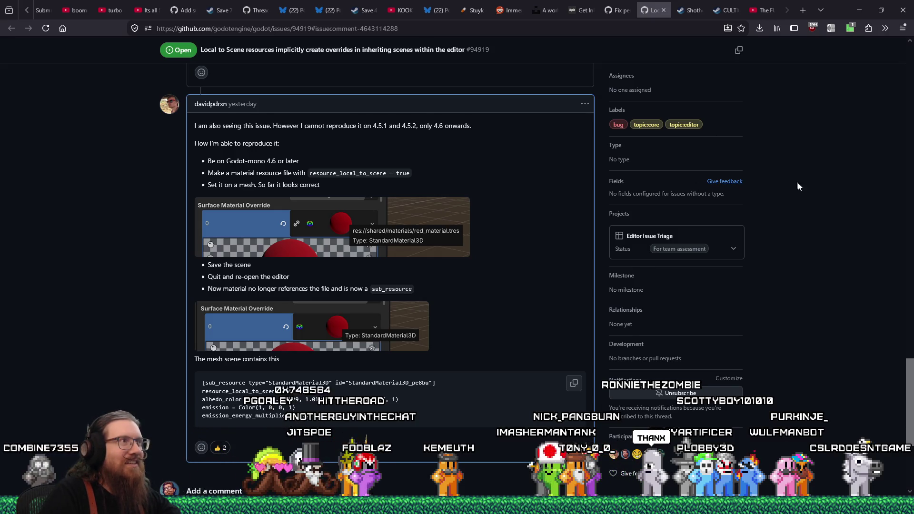
click(858, 6)
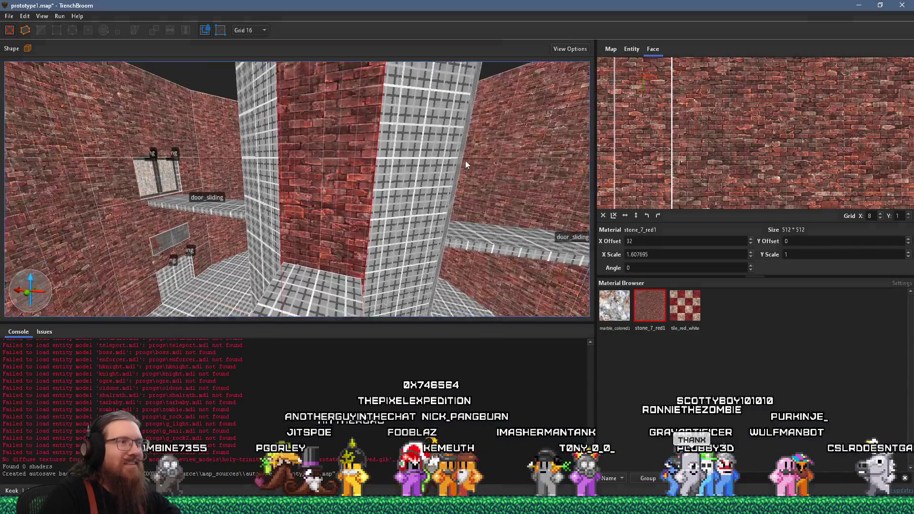
- Select another brick column face and shift its stone_7_red1 texture sideways toward X offset 288
scroll(479, 193, up, 5)
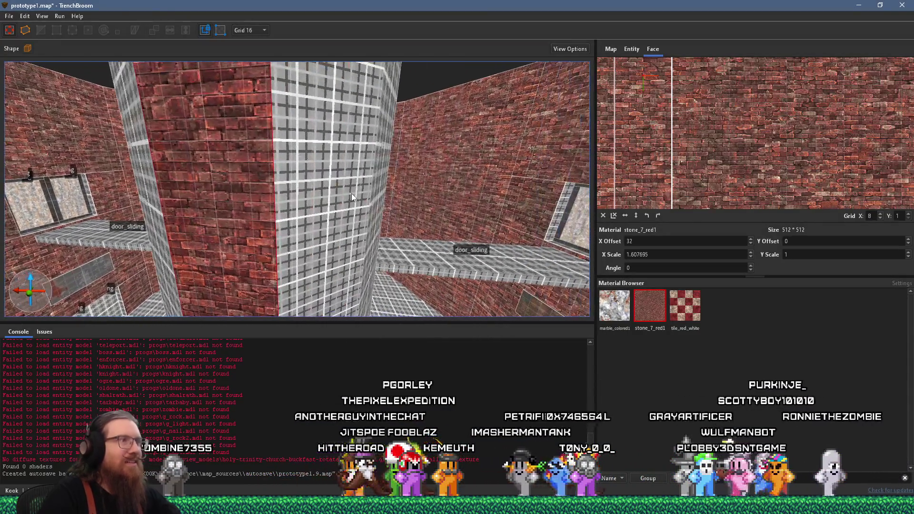
click(345, 196)
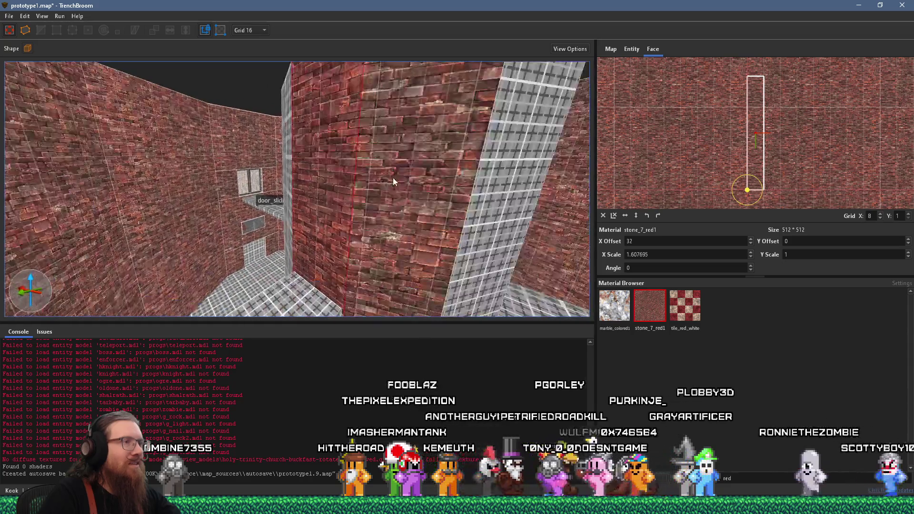
key(Left)
key(Left)
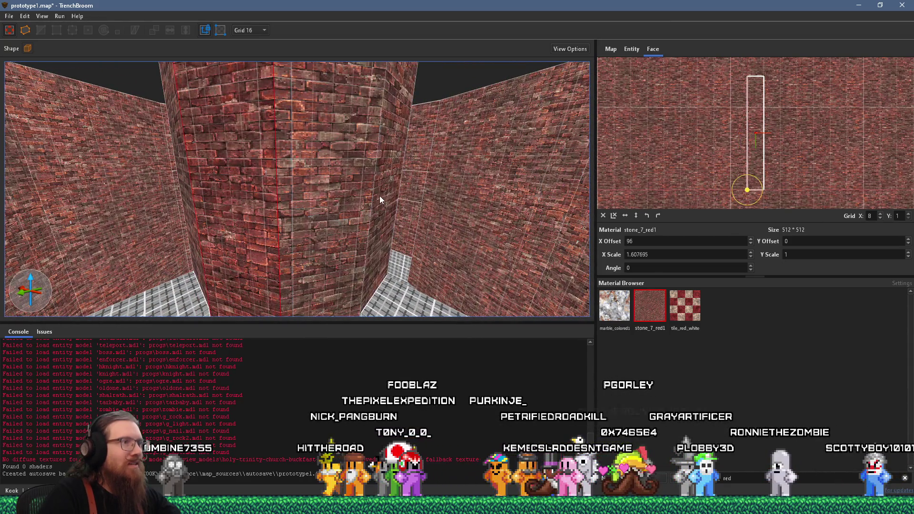
key(Left)
key(Left)
key(Left)
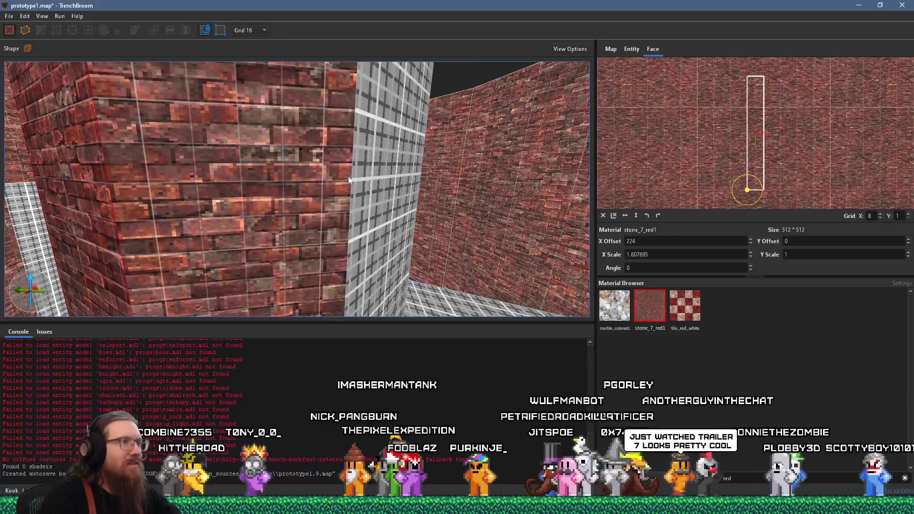
key(Left)
key(Left)
key(Left)
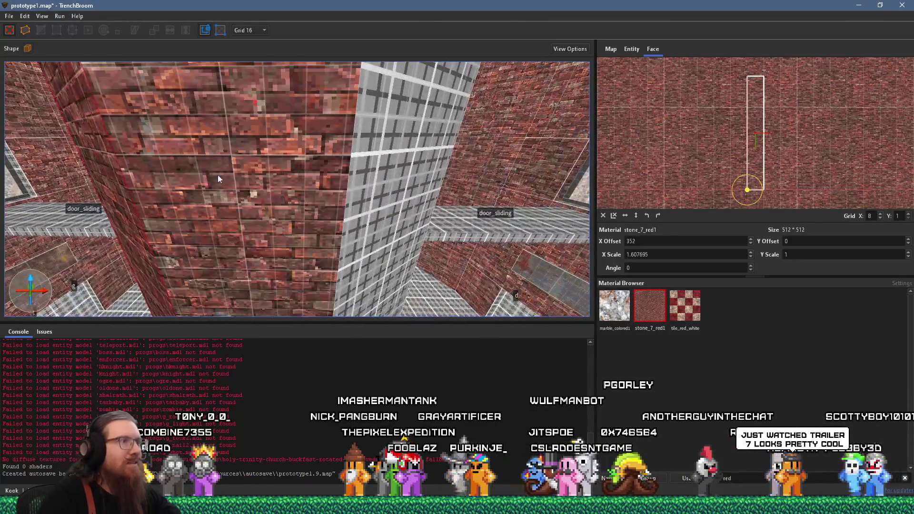
key(Left)
key(Left)
key(Left)
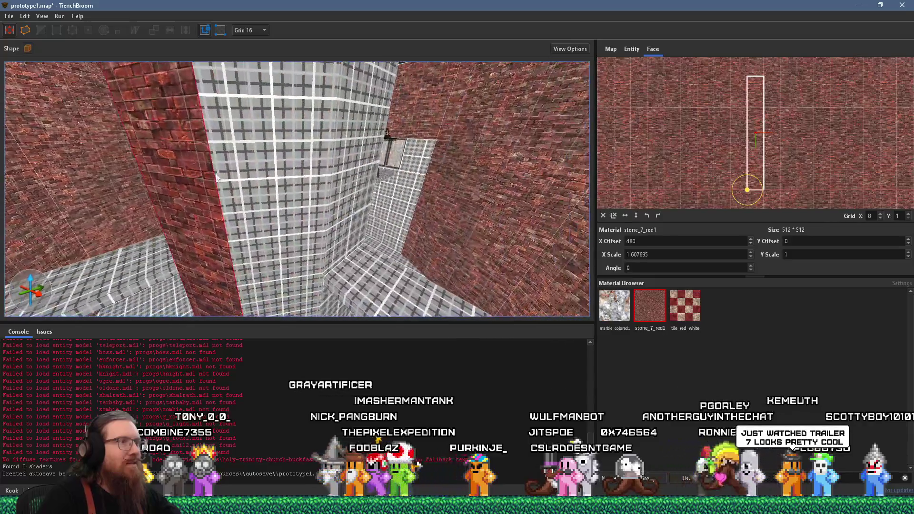
key(Left)
key(Left)
key(Left)
- Select another brick face of the column and nudge its texture sideways to line up
mouse_move(401, 160)
mouse_down()
mouse_move(286, 184)
mouse_move(168, 184)
mouse_move(277, 180)
mouse_move(191, 149)
mouse_move(151, 148)
mouse_up()
click(250, 165)
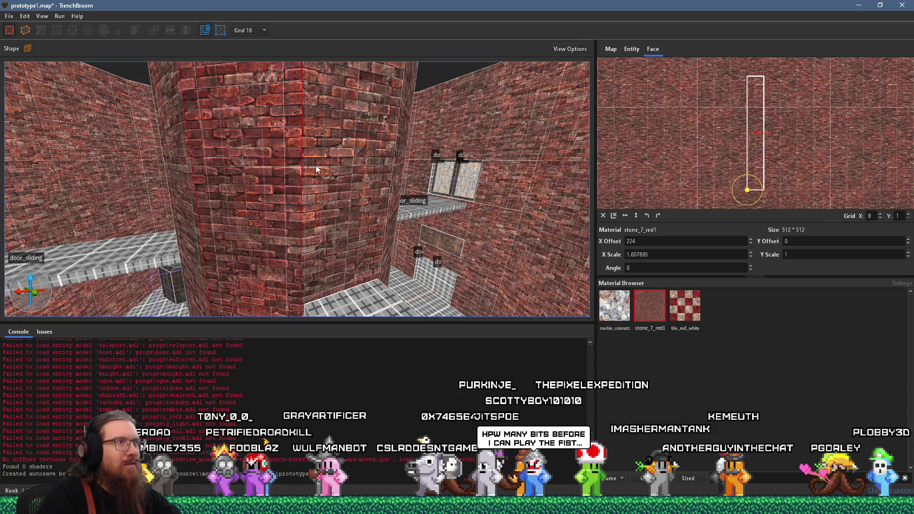
mouse_move(316, 165)
mouse_down()
mouse_move(329, 153)
mouse_move(287, 154)
mouse_up()
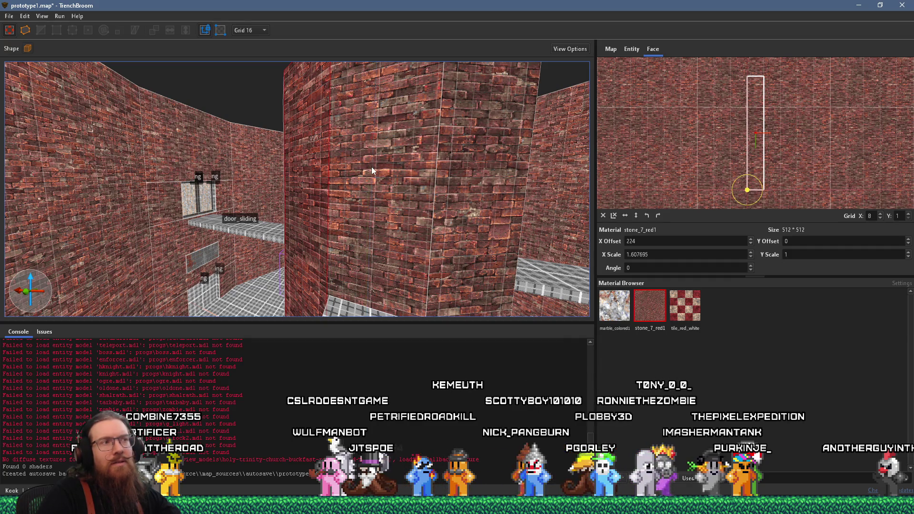
key(alt+Left)
key(alt+Left)
key(alt+Left)
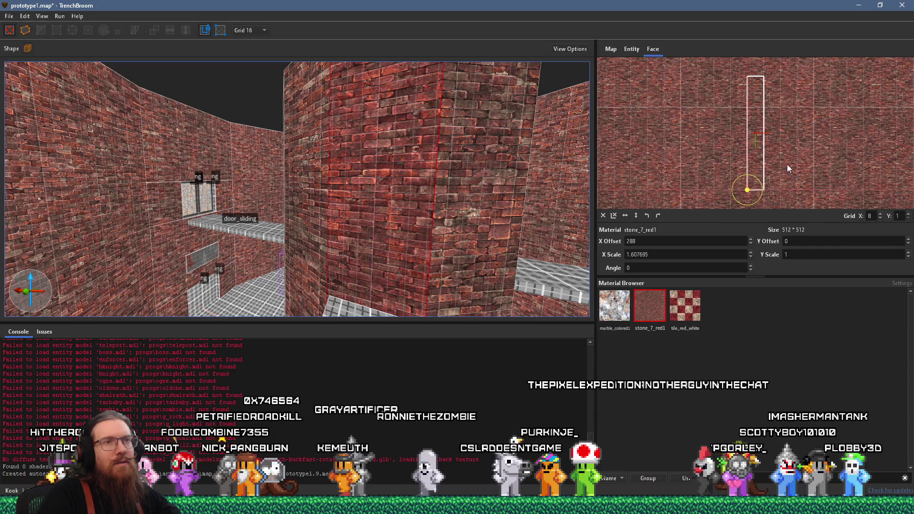
- Look over the red brick pillar from above, then at eye level
mouse_move(476, 209)
mouse_down()
mouse_move(424, 221)
mouse_move(423, 284)
mouse_move(358, 334)
mouse_move(370, 350)
mouse_move(410, 347)
mouse_up()
drag(376, 305, 347, 280)
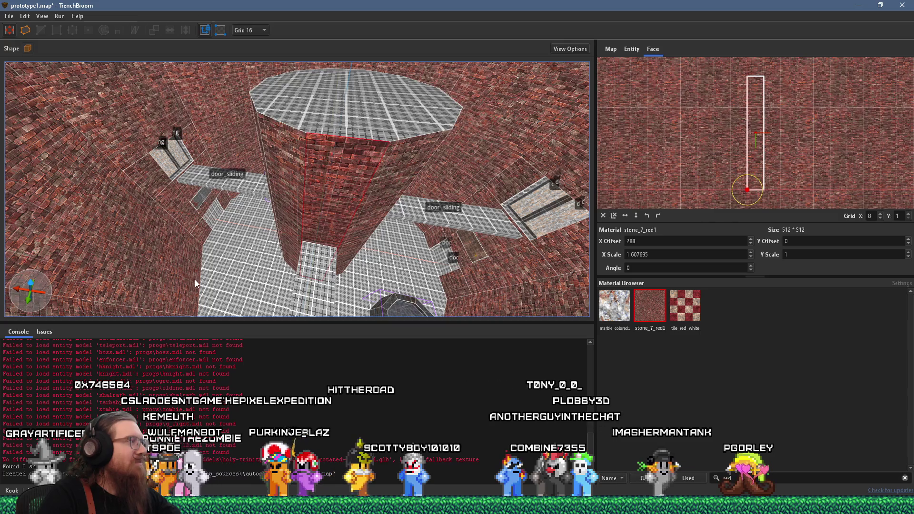
scroll(195, 281, up, 2)
scroll(195, 281, up, 2)
mouse_move(200, 277)
mouse_down()
mouse_move(230, 253)
mouse_move(231, 139)
mouse_up()
scroll(231, 139, up, 2)
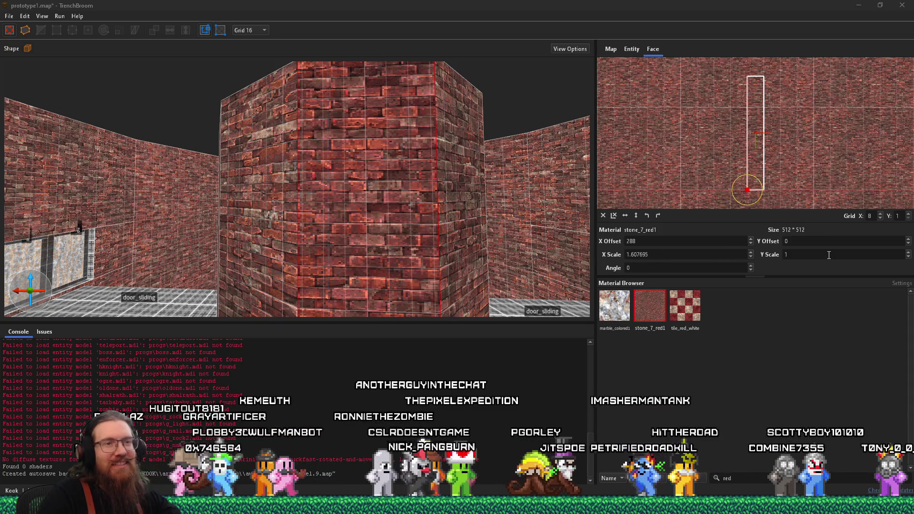
- Set the Face UV grid X to 12 and reset the pillar face's texture alignment
click(867, 216)
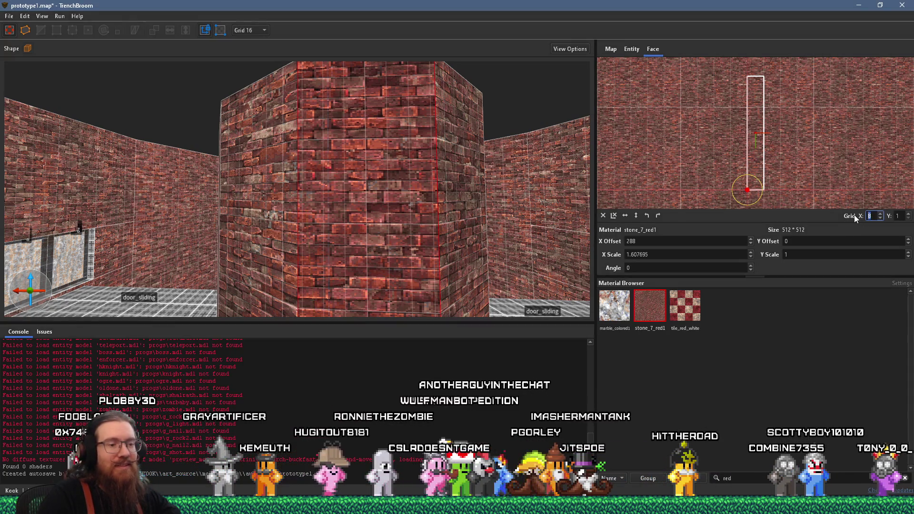
text(12)
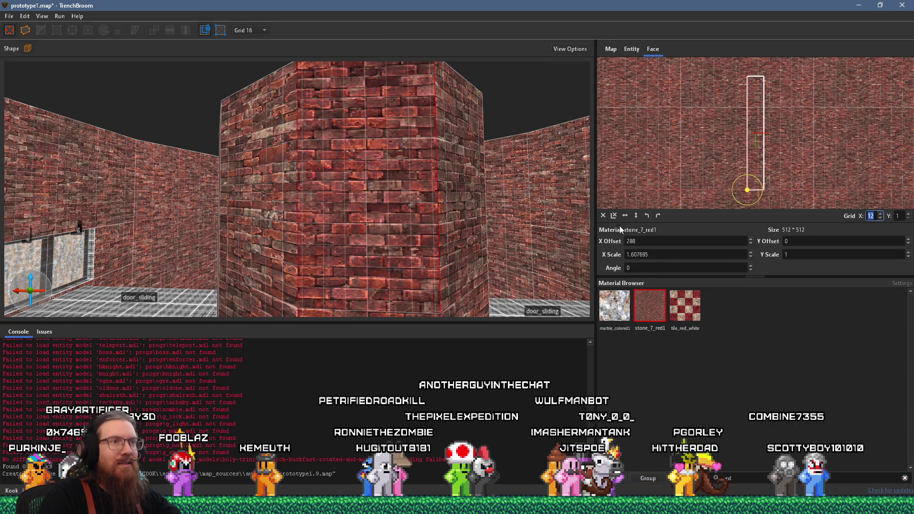
click(603, 215)
scroll(685, 177, up, 2)
- Fit the brick to the face with X offset -127.999817 and X scale 1.205773
mouse_move(642, 188)
mouse_down()
mouse_move(696, 176)
mouse_move(770, 186)
mouse_move(760, 188)
mouse_up()
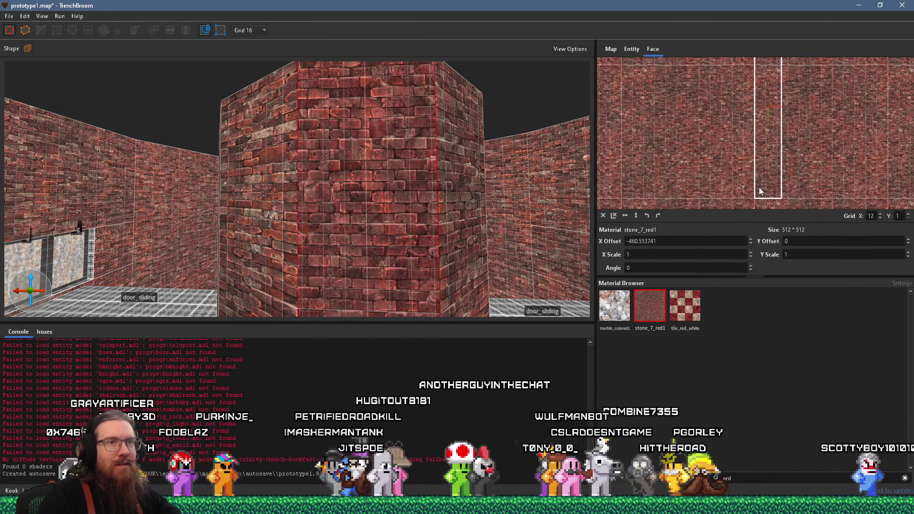
drag(787, 179, 716, 176)
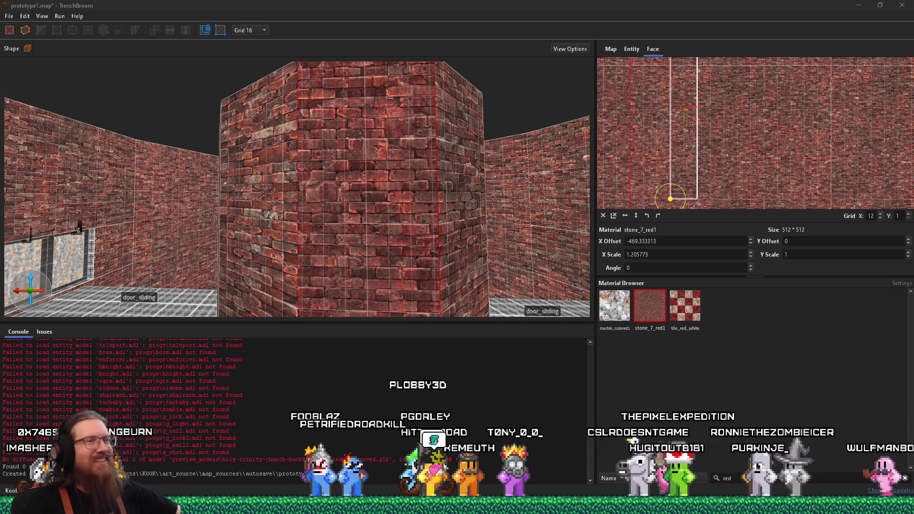
scroll(698, 164, up, 4)
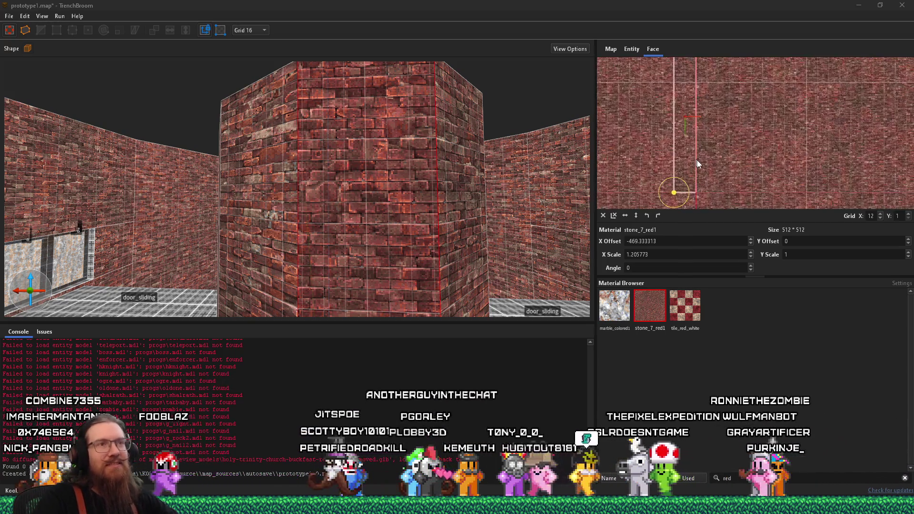
mouse_move(472, 241)
mouse_down()
mouse_move(473, 229)
mouse_move(368, 221)
mouse_move(428, 224)
mouse_move(328, 192)
mouse_move(455, 174)
mouse_move(299, 219)
mouse_up()
- Align the brick texture across the pillar's remaining faces, then clear the selection
click(299, 219)
alt+shift+click(255, 210)
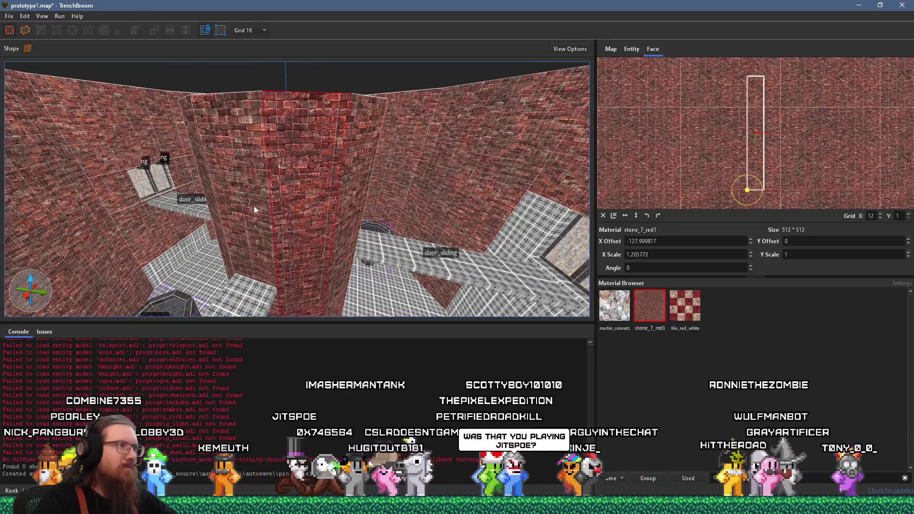
click(214, 199)
mouse_move(213, 199)
mouse_down()
mouse_move(318, 200)
mouse_move(428, 131)
mouse_move(441, 106)
mouse_move(303, 185)
mouse_up()
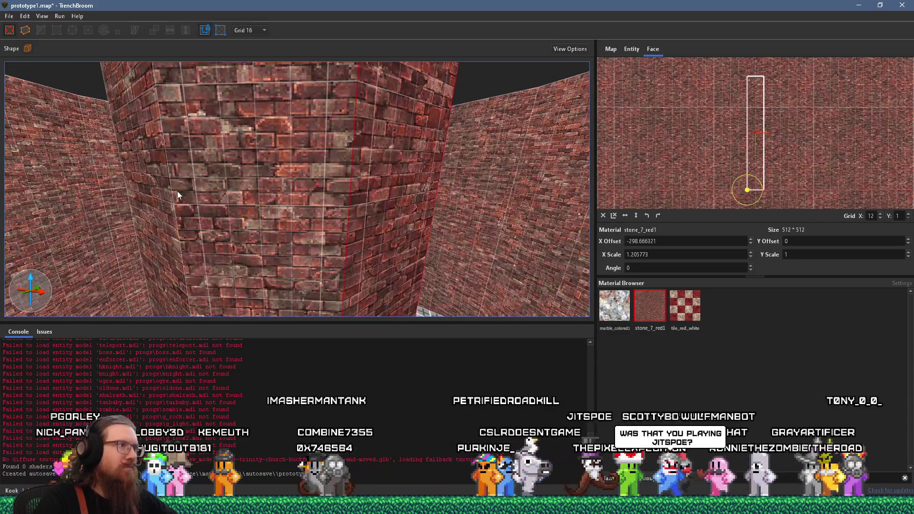
mouse_move(165, 195)
mouse_down()
mouse_move(233, 196)
mouse_move(467, 145)
mouse_move(412, 185)
mouse_up()
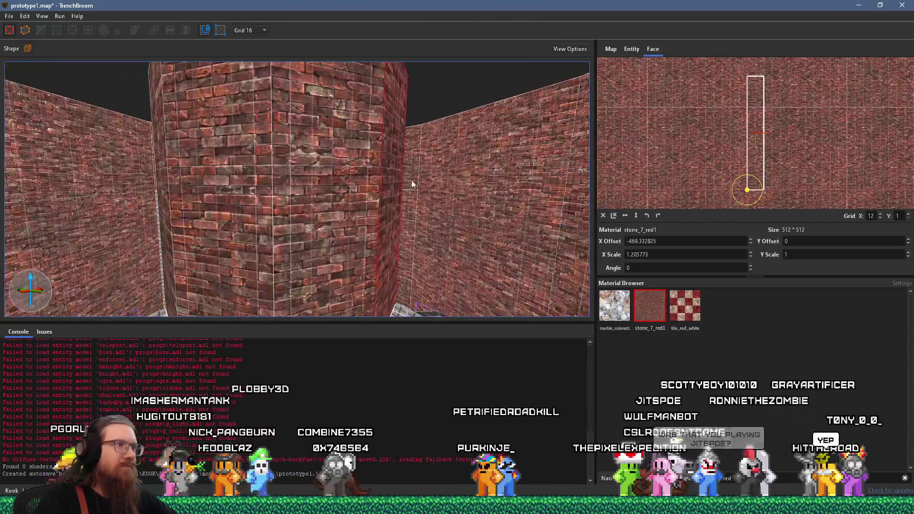
mouse_move(364, 205)
mouse_down()
mouse_move(251, 204)
mouse_move(268, 210)
mouse_move(371, 178)
mouse_move(282, 202)
mouse_move(209, 206)
mouse_move(408, 210)
mouse_move(400, 217)
mouse_up()
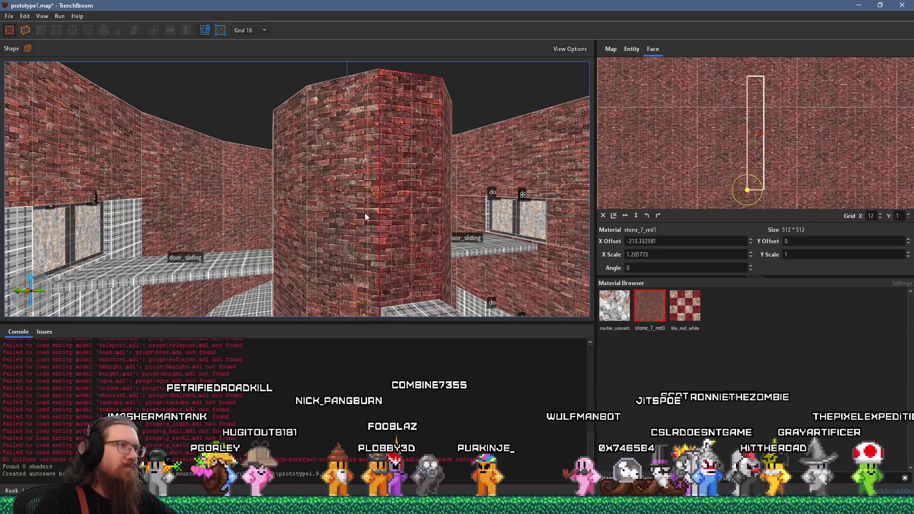
key(Escape)
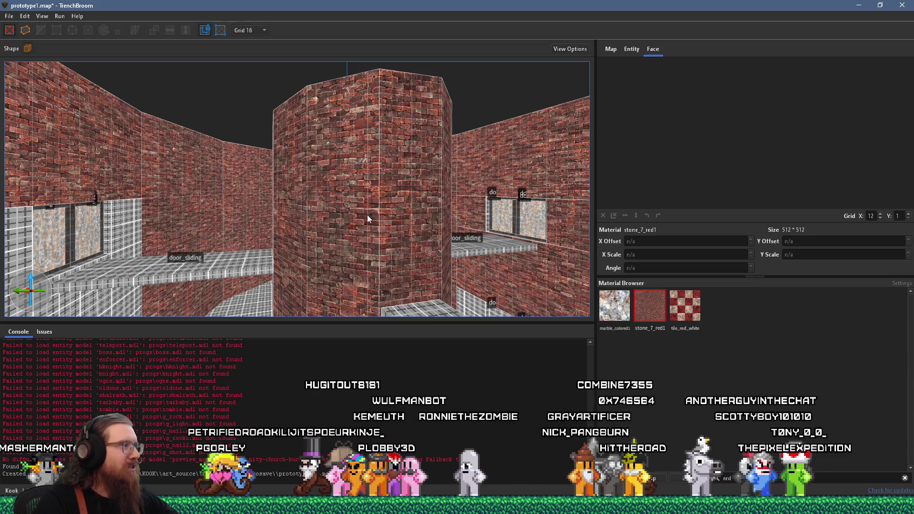
- Cover the grey walls of the water-vat room, including the one beside the door, with stone_7_red1
mouse_move(385, 172)
mouse_down()
mouse_move(385, 195)
mouse_move(336, 184)
mouse_move(302, 155)
mouse_move(256, 158)
mouse_move(311, 159)
mouse_move(142, 154)
mouse_move(215, 133)
mouse_move(321, 139)
mouse_move(259, 120)
mouse_move(300, 357)
mouse_move(322, 317)
mouse_move(300, 168)
mouse_move(399, 252)
mouse_move(316, 178)
mouse_move(349, 206)
mouse_move(362, 253)
mouse_move(481, 207)
mouse_up()
click(470, 208)
alt+shift+click(463, 200)
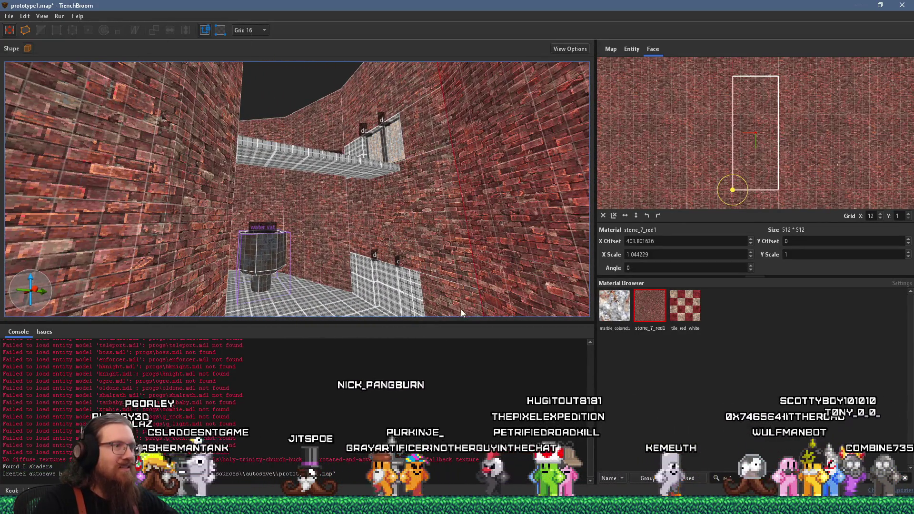
click(345, 259)
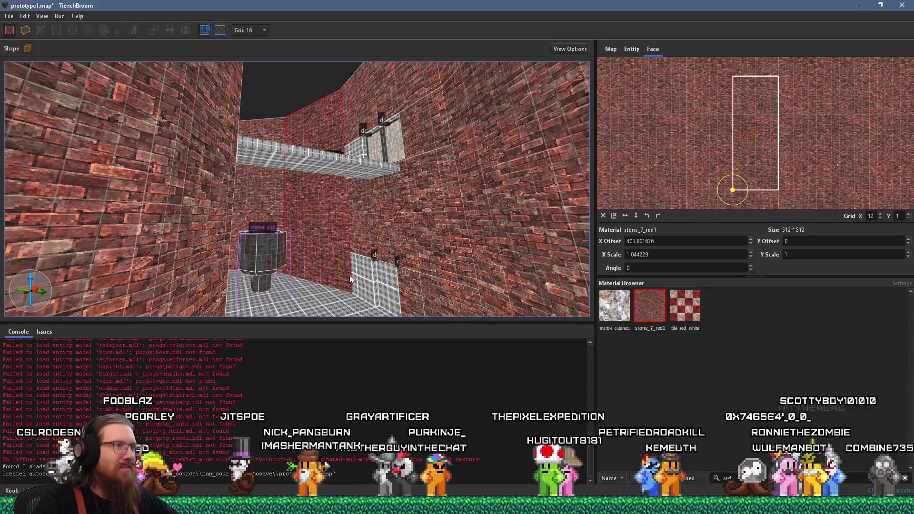
- Move the view through the window opening and select the grid-textured floor face
drag(373, 279, 367, 307)
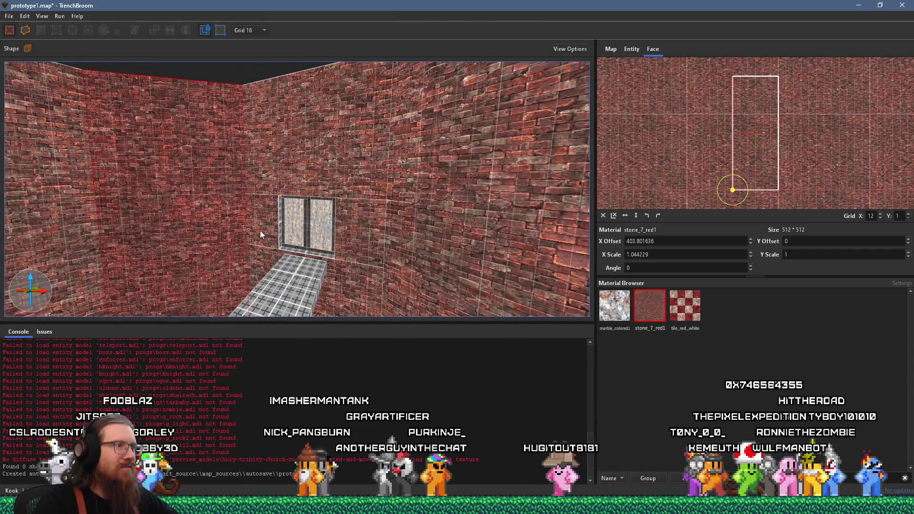
scroll(260, 230, up, 3)
scroll(320, 276, up, 2)
mouse_move(341, 275)
mouse_down()
mouse_move(359, 302)
mouse_move(333, 224)
mouse_move(218, 197)
mouse_move(589, 298)
mouse_up()
shift+click(337, 219)
- Filter materials by 'con' and apply conc_c01_brwn brown concrete to the selected floor
double_click(727, 478)
text(con)
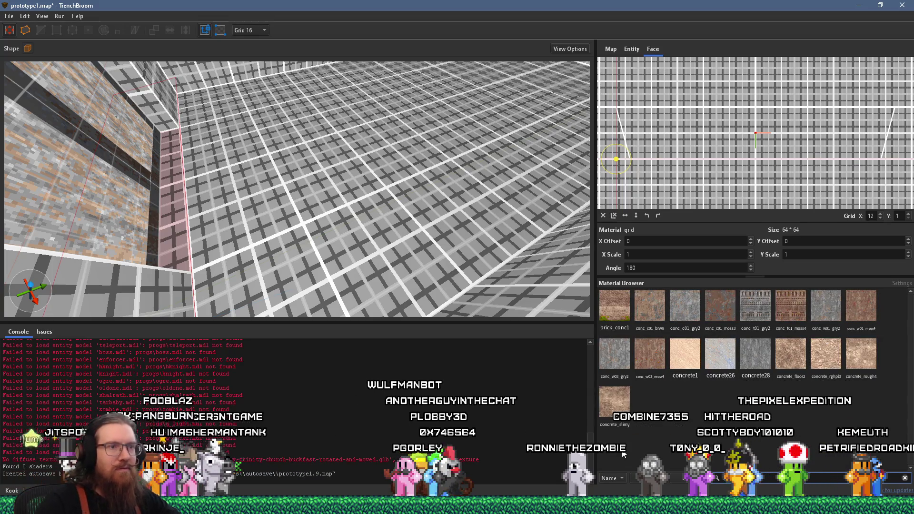
click(650, 306)
scroll(383, 250, up, 5)
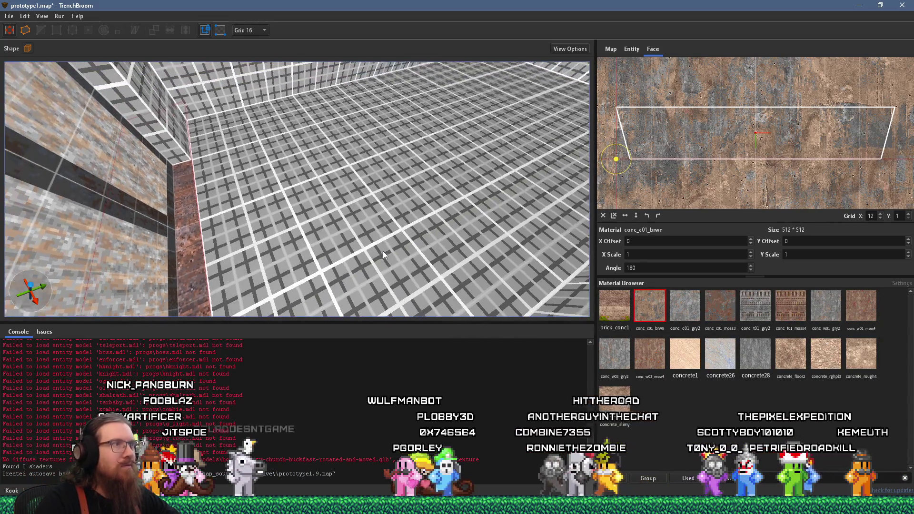
scroll(285, 216, down, 5)
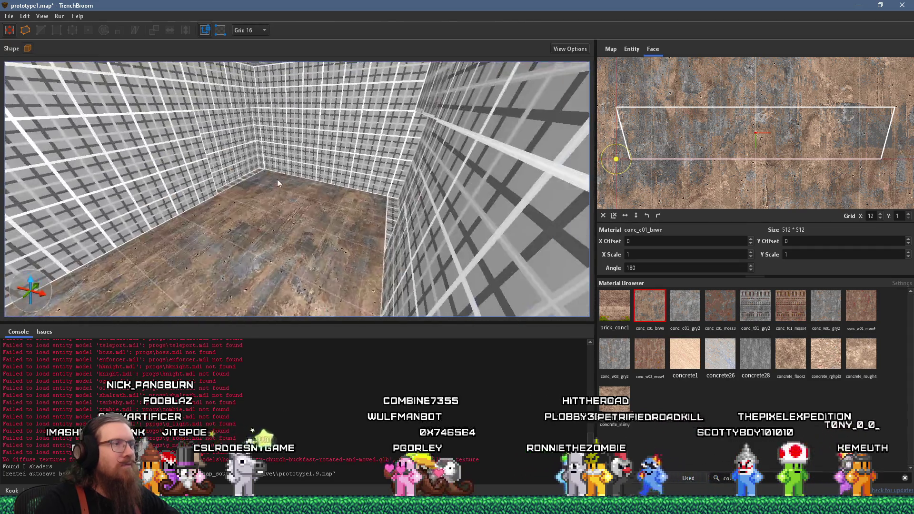
mouse_move(242, 174)
mouse_down()
mouse_move(275, 192)
mouse_move(324, 193)
mouse_move(299, 229)
mouse_up()
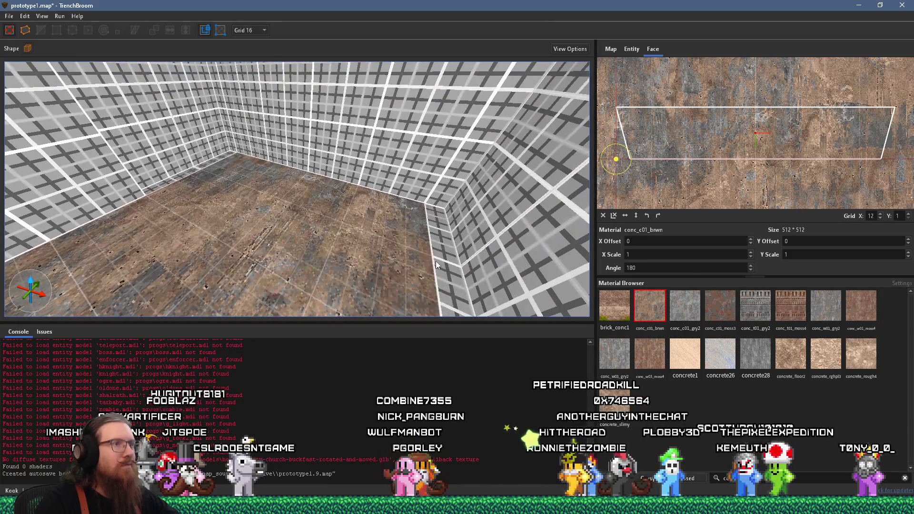
mouse_move(197, 167)
mouse_down()
mouse_move(359, 216)
mouse_move(206, 170)
mouse_move(253, 205)
mouse_move(196, 219)
mouse_move(248, 205)
mouse_up()
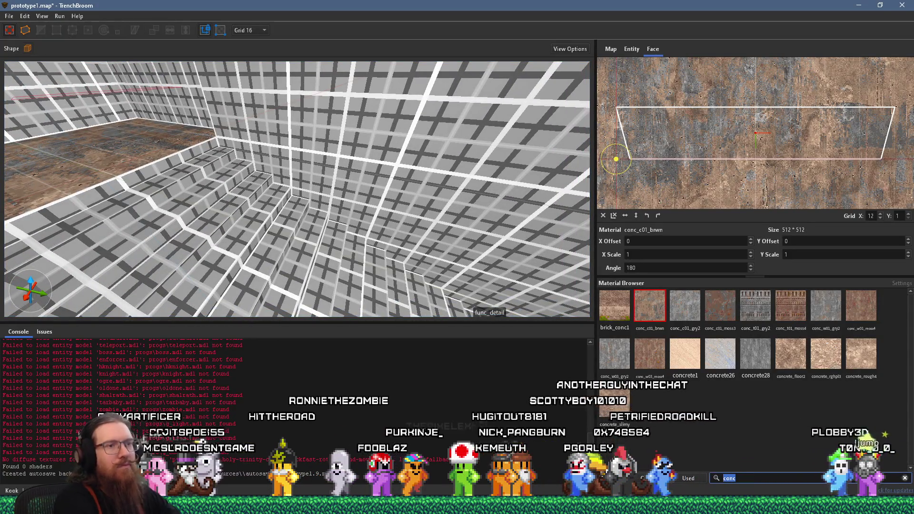
- Search materials for 'stairs', clear the filter, and pick the brown concrete floor as source
key(BackSpace)
key(BackSpace)
key(BackSpace)
text(stairs)
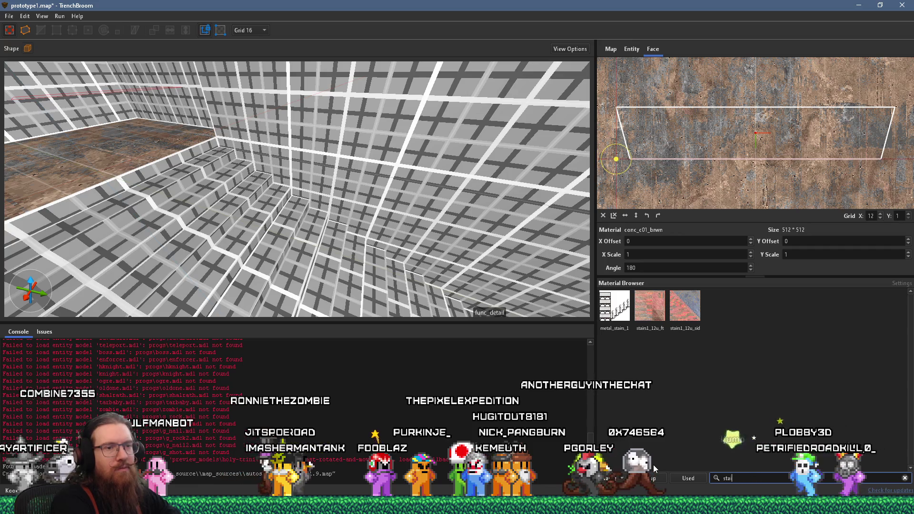
key(BackSpace)
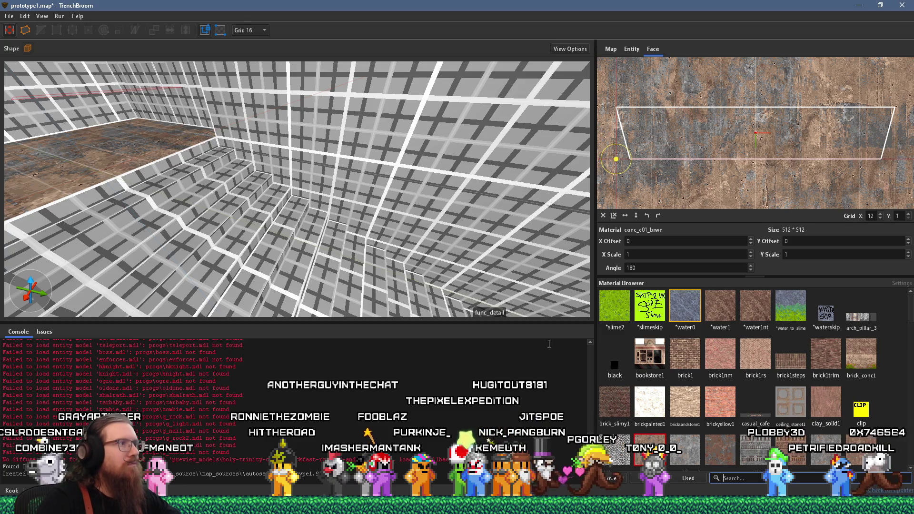
scroll(324, 209, down, 5)
shift+click(266, 154)
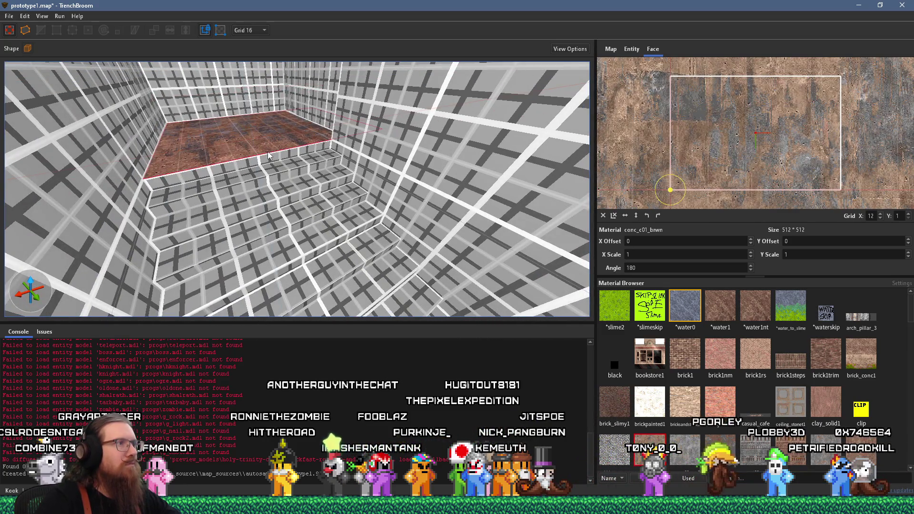
- Spread the brown concrete down the stair faces, undoing mistakes until the lower steps are covered
drag(258, 203, 259, 252)
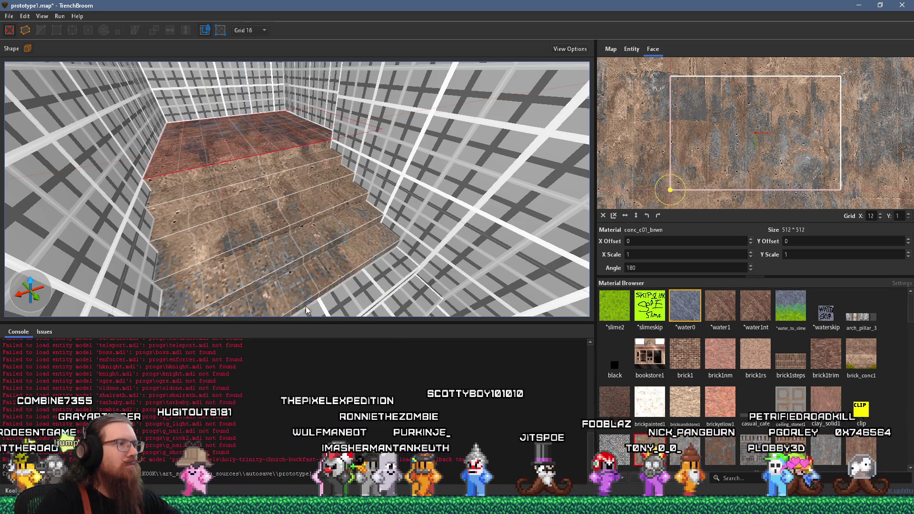
scroll(288, 216, up, 3)
shift+click(253, 175)
drag(251, 176, 265, 259)
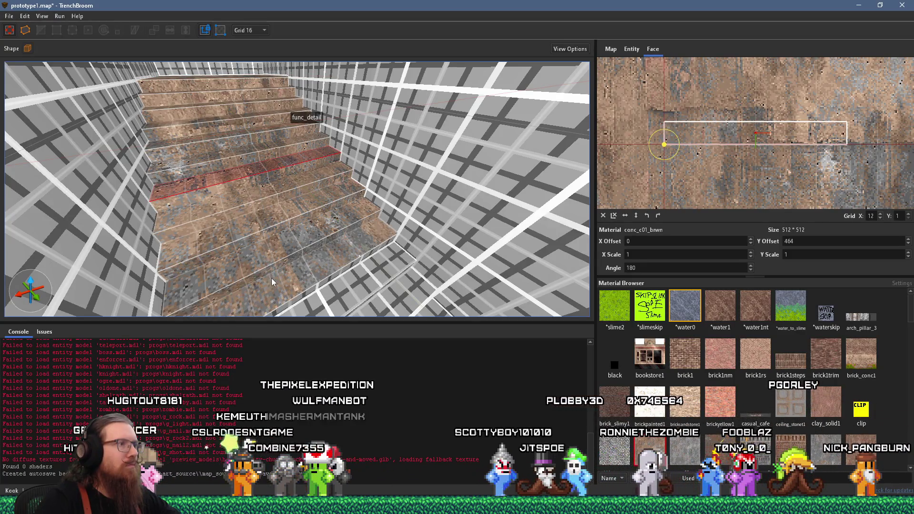
key(ctrl+z)
mouse_move(227, 116)
mouse_down()
mouse_move(271, 276)
mouse_move(286, 271)
mouse_up()
key(ctrl+z)
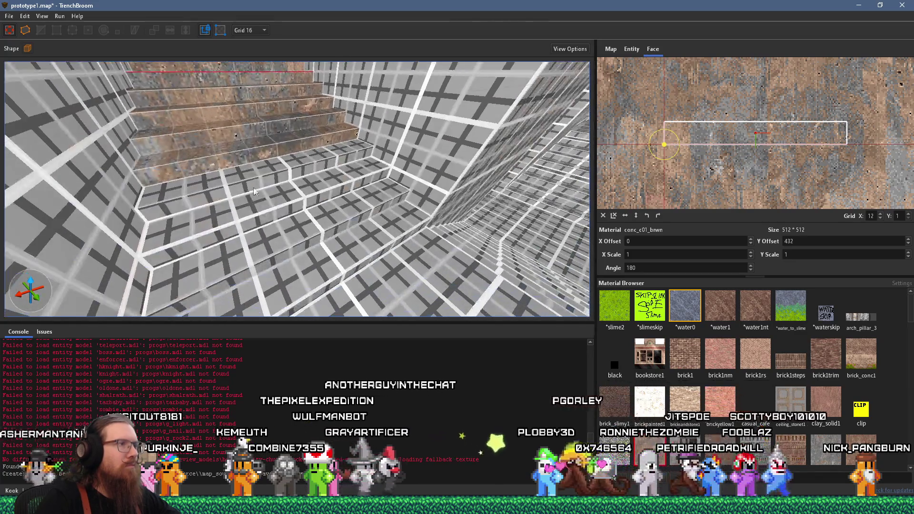
shift+click(248, 166)
drag(248, 165, 294, 297)
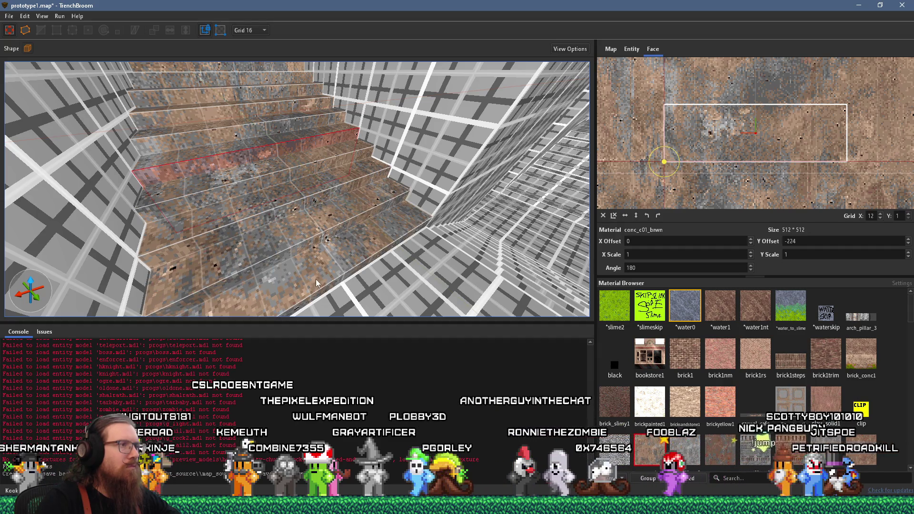
- Apply conc_c01_brwn rotated -90° to the floor below the stairs and paint the stair steps
drag(329, 259, 266, 226)
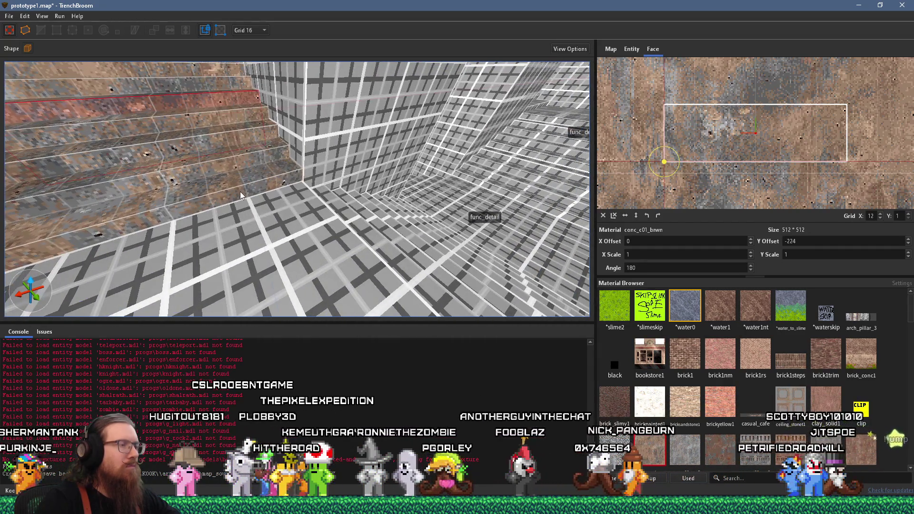
mouse_move(240, 191)
mouse_down()
mouse_move(206, 205)
mouse_move(163, 197)
mouse_move(232, 189)
mouse_up()
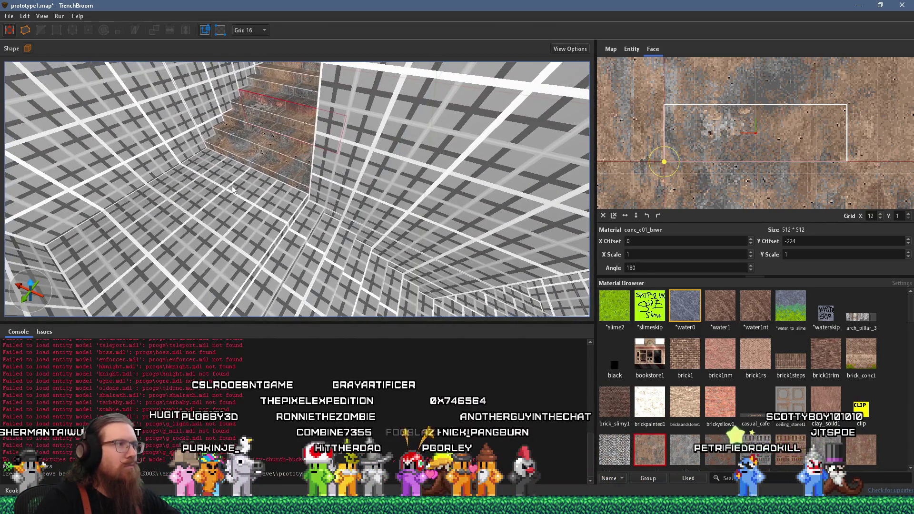
click(259, 197)
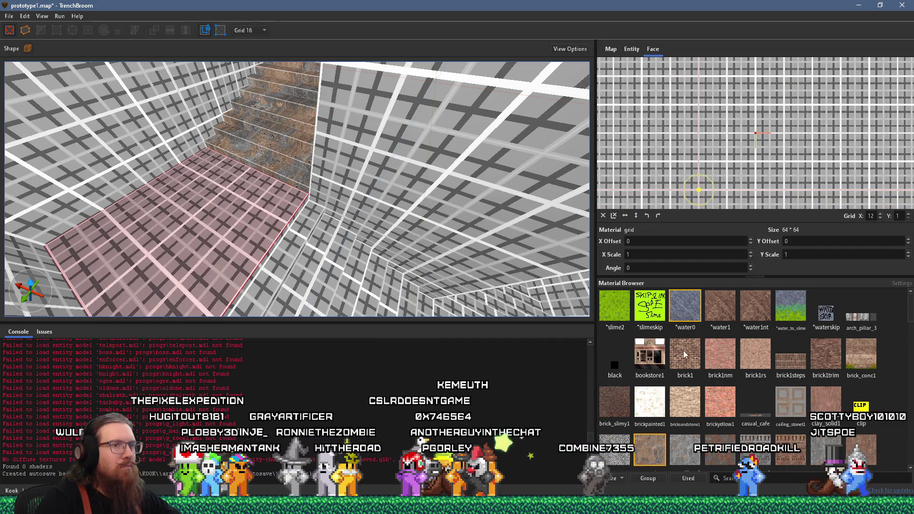
click(661, 455)
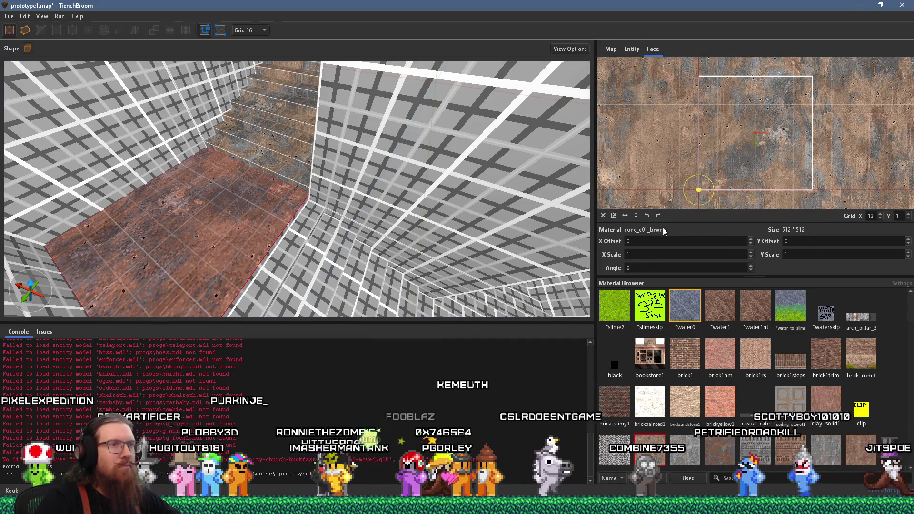
click(656, 216)
scroll(329, 224, down, 5)
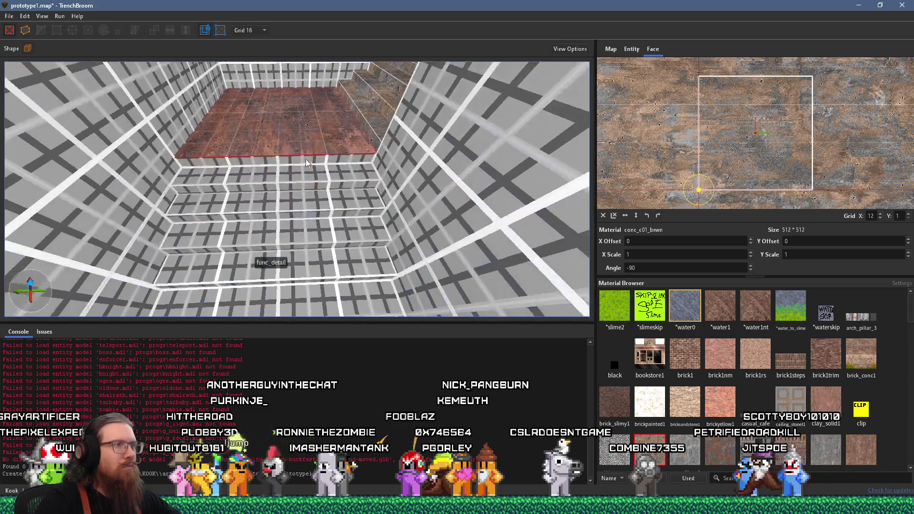
scroll(303, 173, down, 4)
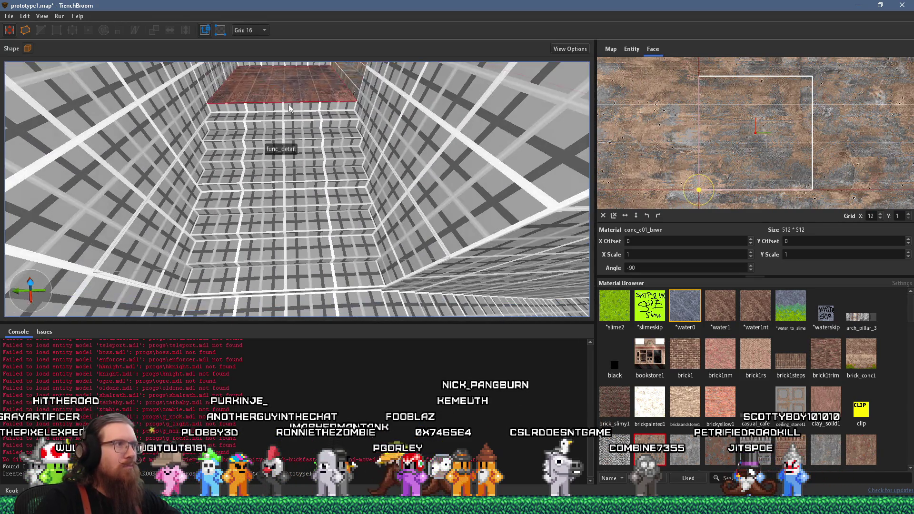
mouse_move(293, 105)
mouse_down()
mouse_move(297, 245)
mouse_move(292, 208)
mouse_move(200, 196)
mouse_move(230, 231)
mouse_up()
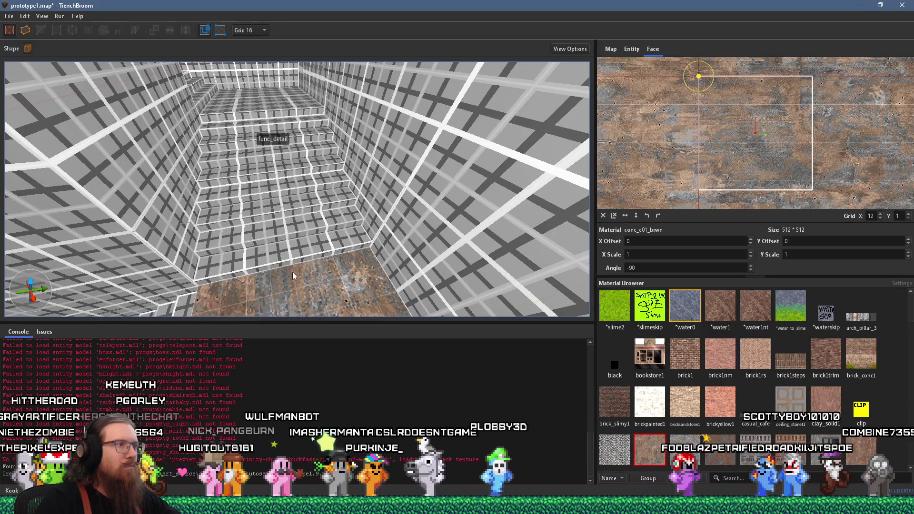
drag(292, 272, 286, 255)
- Rotate the brown ceiling texture to -180° and check the stairwell faces' alignment
mouse_move(244, 111)
mouse_down()
mouse_move(285, 153)
mouse_move(339, 166)
mouse_move(337, 104)
mouse_up()
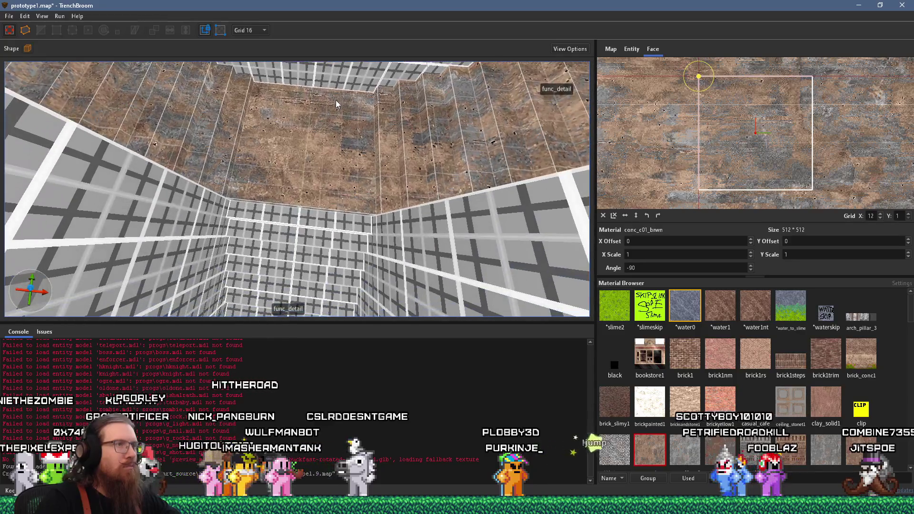
shift+click(334, 161)
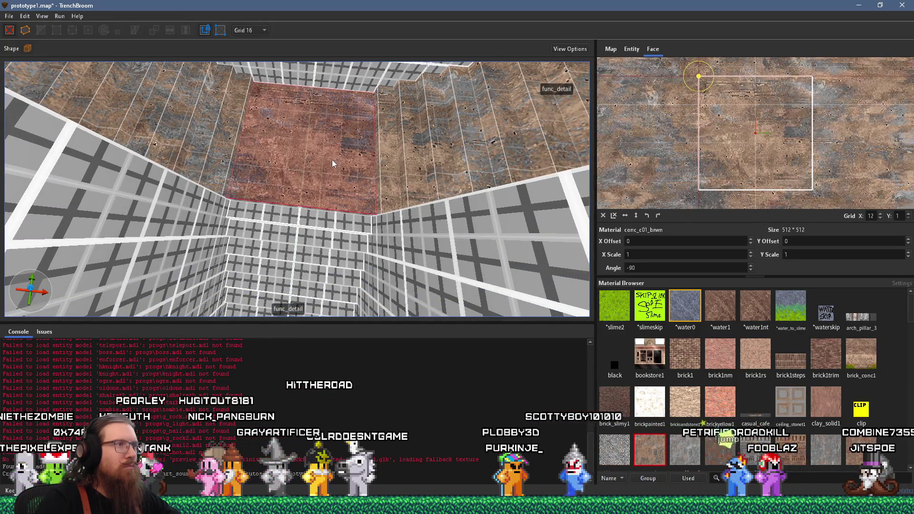
click(657, 216)
mouse_move(354, 218)
mouse_down()
mouse_move(366, 86)
mouse_move(339, 115)
mouse_move(326, 113)
mouse_move(319, 278)
mouse_move(339, 143)
mouse_move(333, 121)
mouse_up()
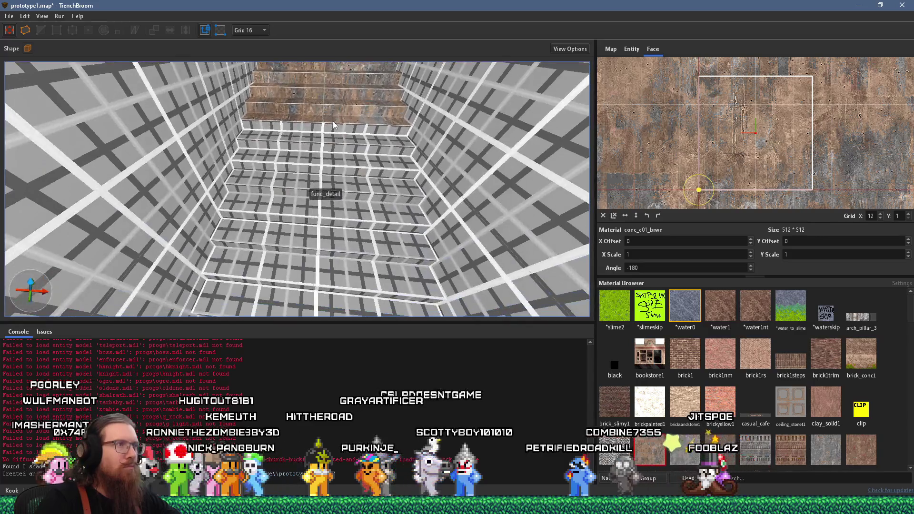
shift+click(334, 121)
mouse_move(332, 259)
mouse_down()
mouse_move(327, 218)
mouse_move(342, 130)
mouse_move(349, 214)
mouse_move(235, 207)
mouse_move(201, 184)
mouse_move(226, 252)
mouse_move(356, 224)
mouse_move(310, 231)
mouse_move(269, 195)
mouse_move(485, 80)
mouse_move(348, 127)
mouse_move(350, 121)
mouse_move(336, 288)
mouse_move(308, 225)
mouse_move(241, 224)
mouse_move(244, 211)
mouse_move(50, 207)
mouse_up()
shift+click(347, 117)
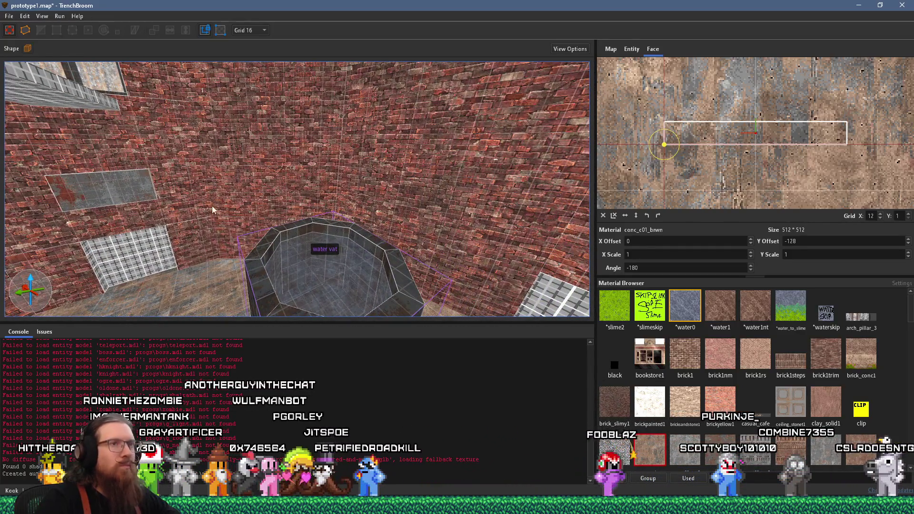
- Inspect the brick walls, concrete face and ceiling around the window grate in the grated room
drag(322, 196, 378, 191)
mouse_move(384, 129)
mouse_down()
mouse_move(310, 119)
mouse_move(404, 246)
mouse_up()
click(406, 247)
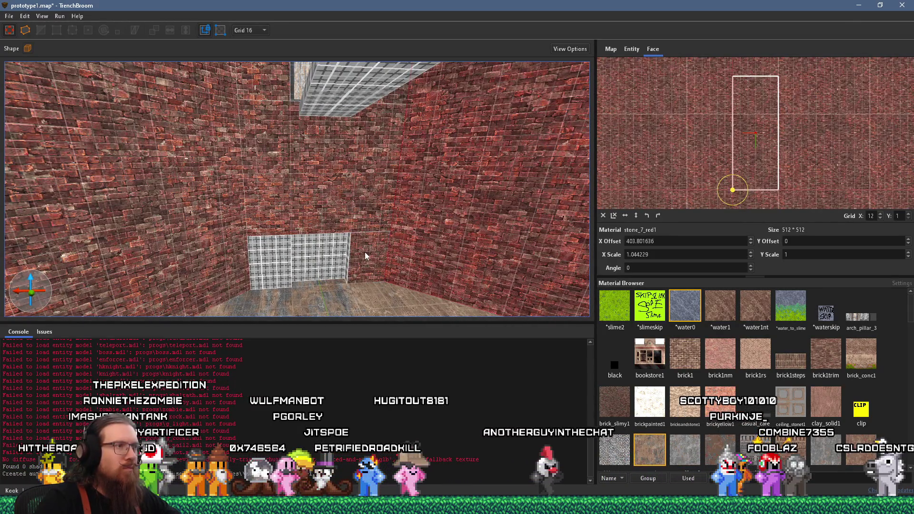
mouse_move(348, 256)
mouse_down()
mouse_move(378, 216)
mouse_move(288, 189)
mouse_up()
click(272, 222)
mouse_move(333, 248)
mouse_down()
mouse_move(305, 233)
mouse_move(342, 228)
mouse_move(279, 278)
mouse_up()
click(280, 278)
mouse_move(311, 116)
mouse_down()
mouse_move(294, 138)
mouse_move(204, 146)
mouse_move(308, 133)
mouse_up()
click(315, 166)
mouse_move(310, 186)
mouse_down()
mouse_move(456, 88)
mouse_move(413, 156)
mouse_move(329, 165)
mouse_move(336, 158)
mouse_move(333, 167)
mouse_up()
- Reset the upper wall's brick alignment and apply stone_7_red1 to both pillars and the upper back wall
click(198, 249)
mouse_move(208, 244)
mouse_down()
mouse_move(194, 127)
mouse_move(222, 145)
mouse_up()
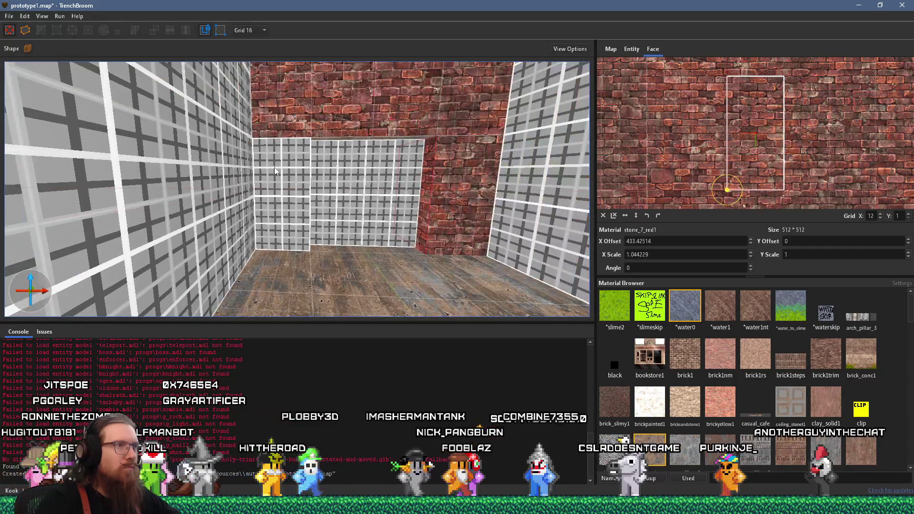
drag(276, 171, 291, 191)
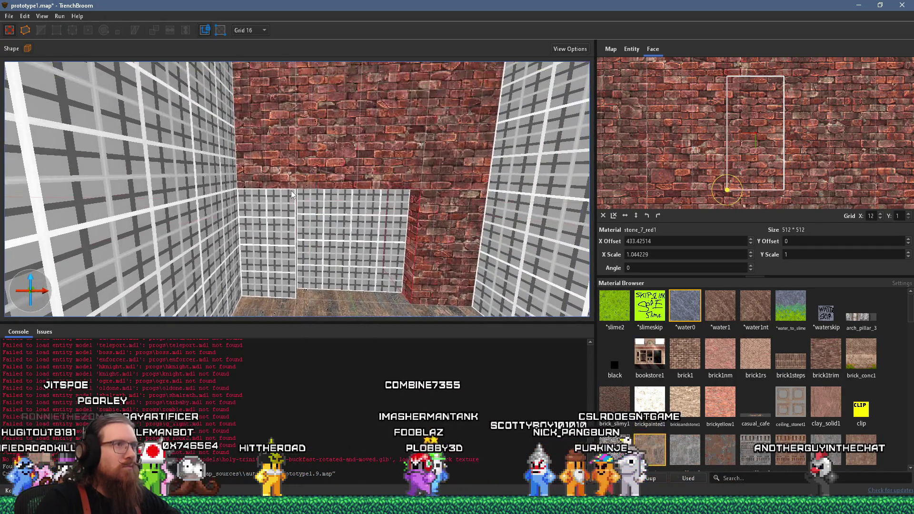
click(319, 154)
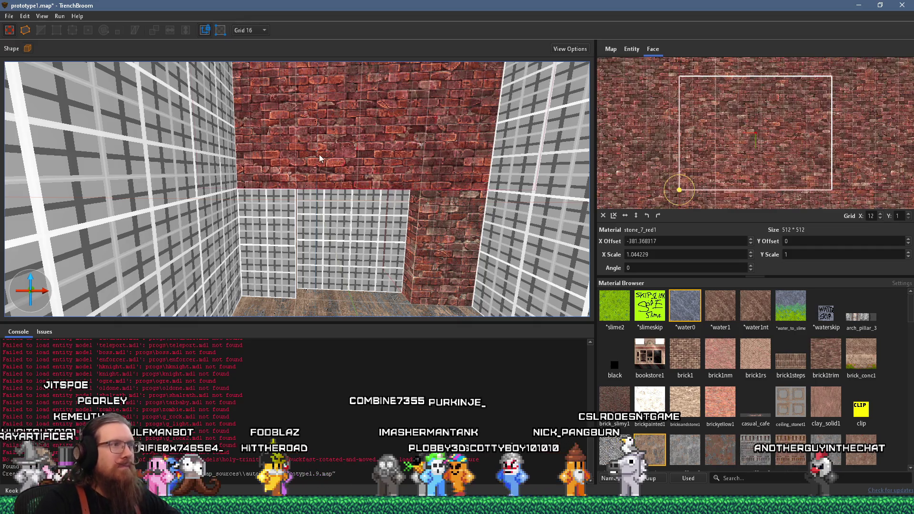
click(604, 216)
alt+shift+click(461, 218)
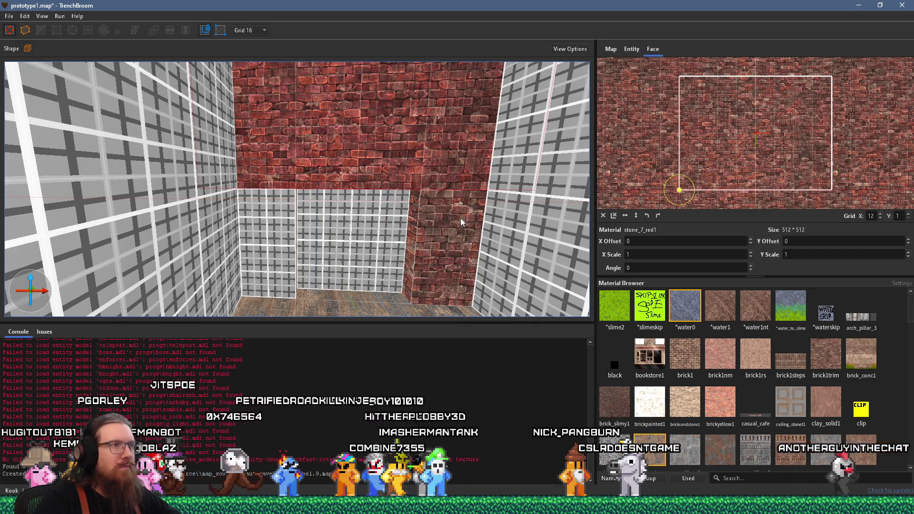
alt+shift+click(285, 230)
scroll(381, 238, up, 5)
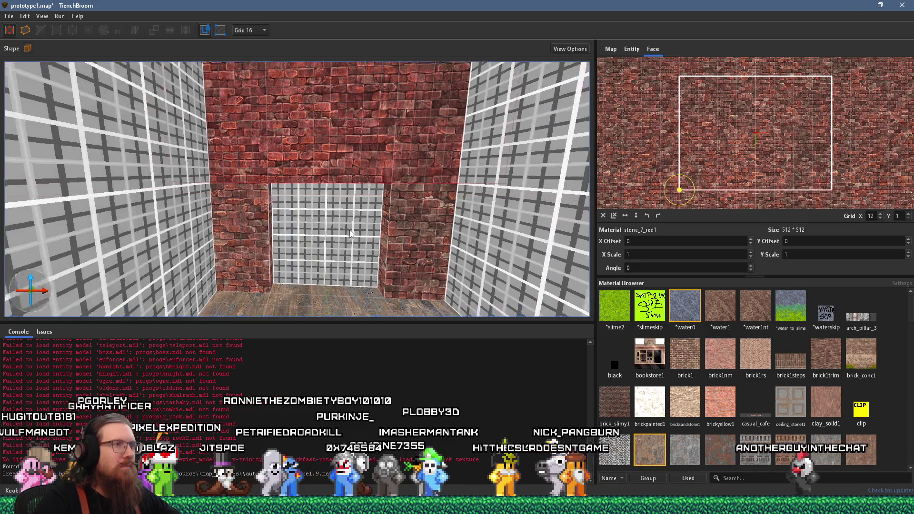
scroll(404, 251, down, 5)
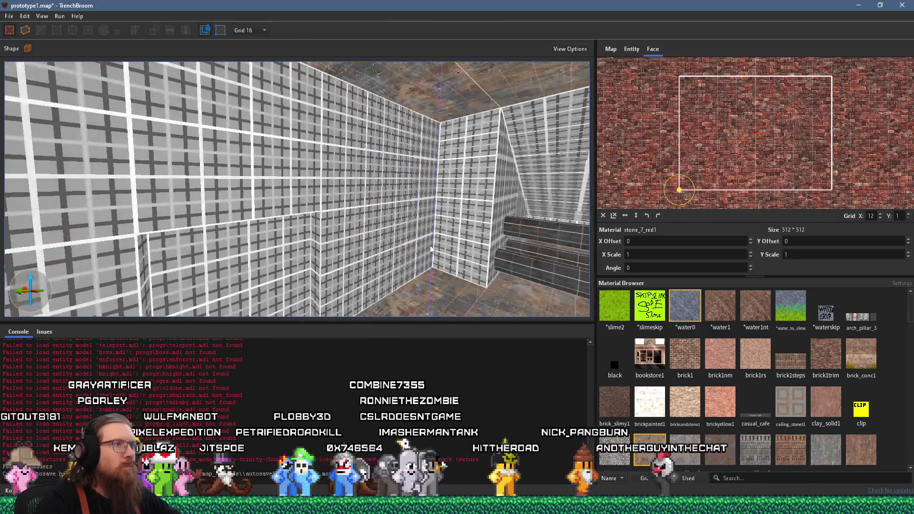
alt+shift+click(272, 175)
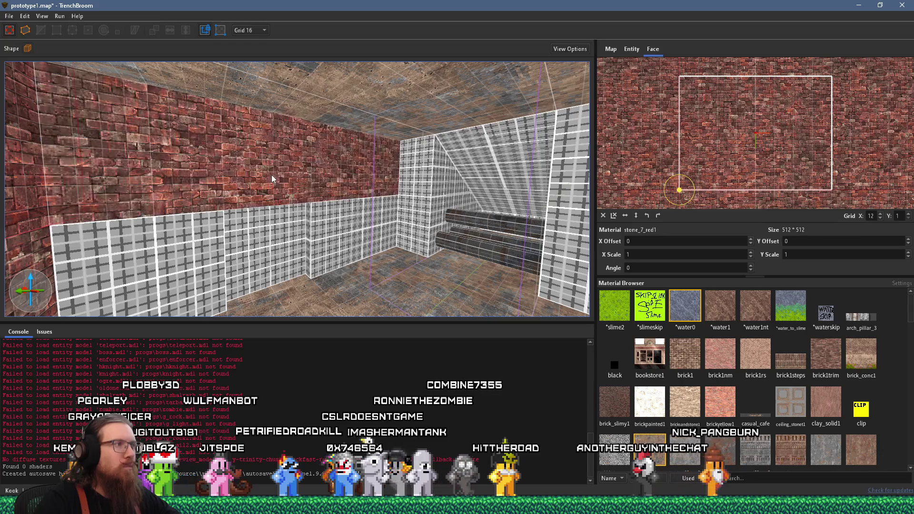
- Adjust the brick X offsets on the upper-left wall and the corridor's pillar wall faces
click(192, 194)
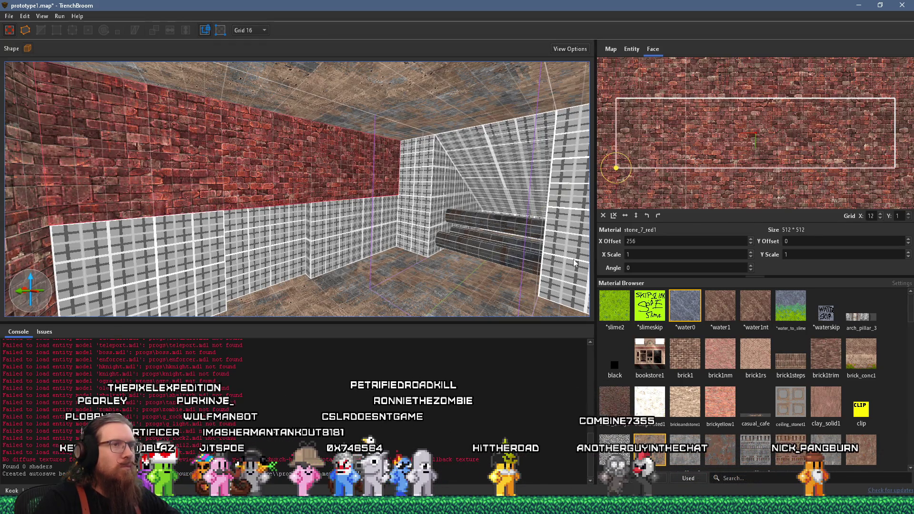
scroll(667, 241, down, 4)
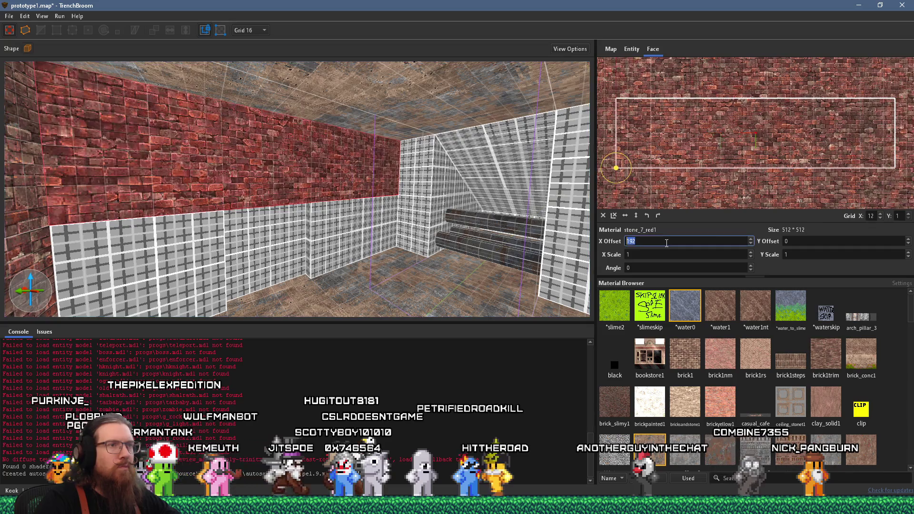
scroll(667, 242, down, 4)
scroll(341, 241, up, 3)
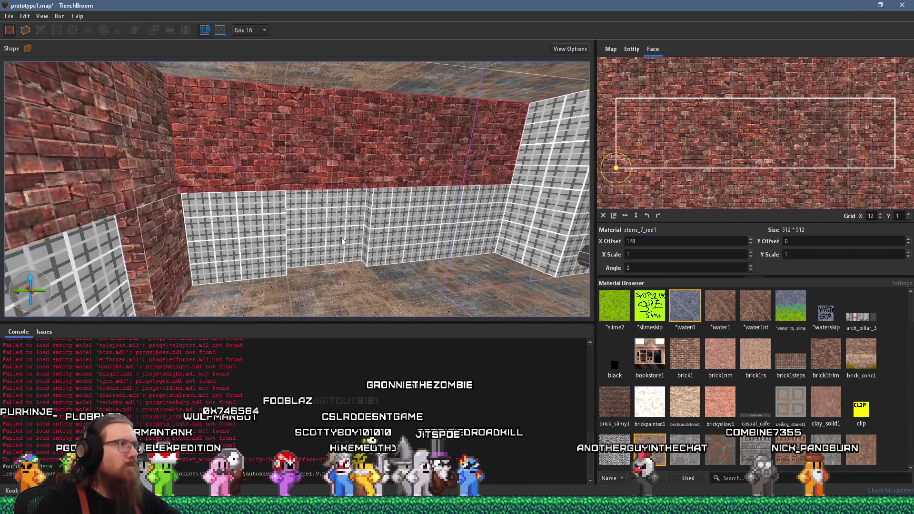
scroll(352, 234, up, 2)
mouse_move(351, 216)
mouse_down()
mouse_move(397, 212)
mouse_move(385, 220)
mouse_move(315, 207)
mouse_move(477, 205)
mouse_move(239, 217)
mouse_move(318, 204)
mouse_move(318, 222)
mouse_up()
click(277, 214)
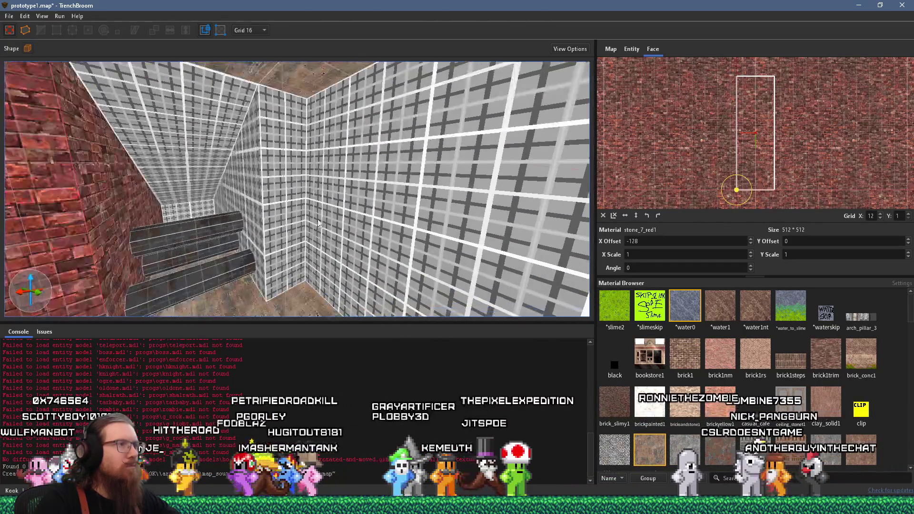
click(270, 213)
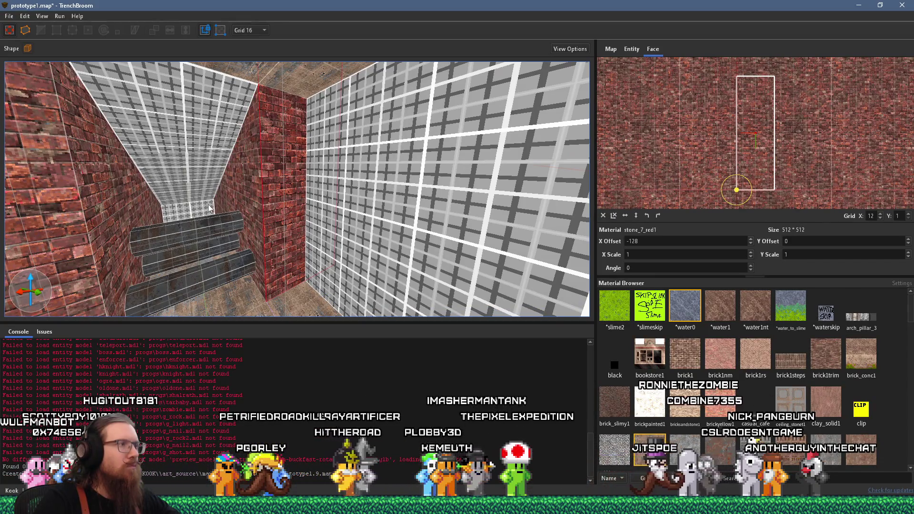
- Apply conc_c01_brwn to the grey grid ceiling face, then select the front brick wall
drag(207, 206, 238, 128)
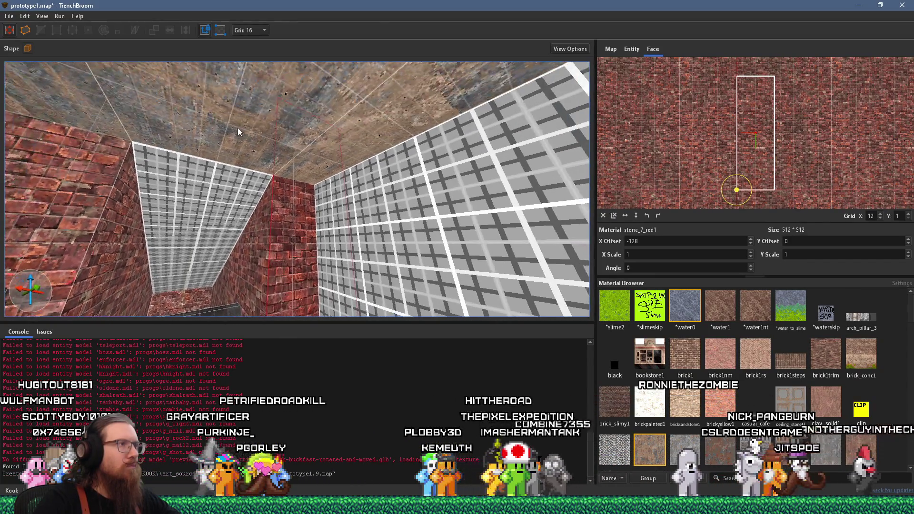
click(218, 181)
alt+shift+click(218, 182)
drag(218, 181, 218, 194)
click(298, 234)
mouse_move(298, 235)
mouse_down()
mouse_move(359, 244)
mouse_move(402, 265)
mouse_up()
shift+click(322, 237)
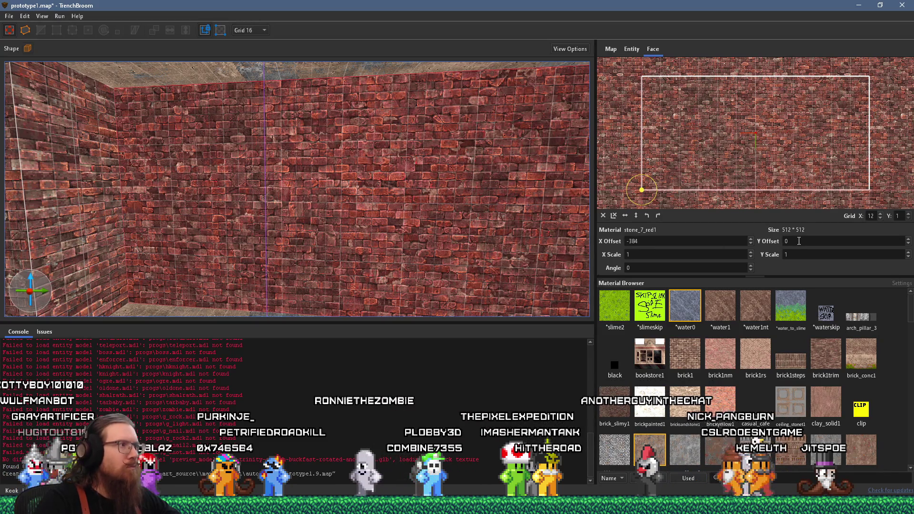
- Move toward the room corner and select the concrete ceiling and a brick wall face
scroll(799, 241, down, 5)
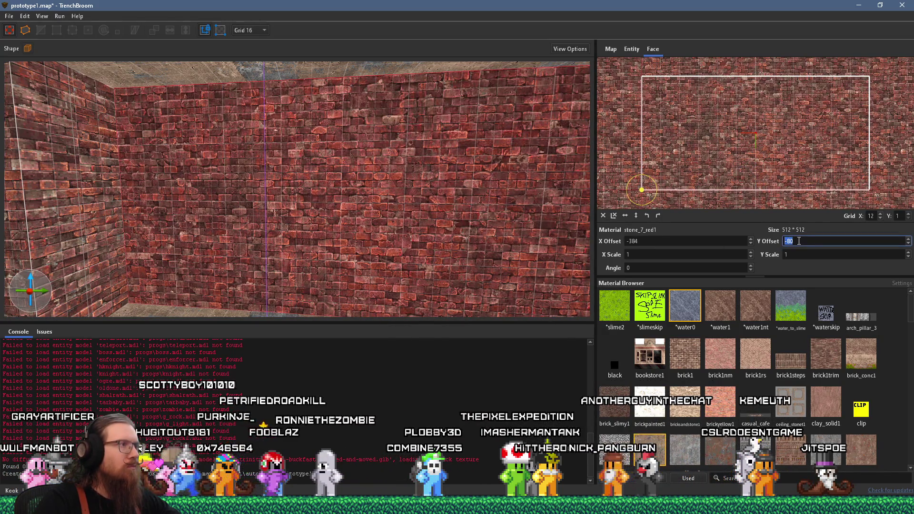
scroll(799, 241, down, 1)
scroll(799, 241, down, 1)
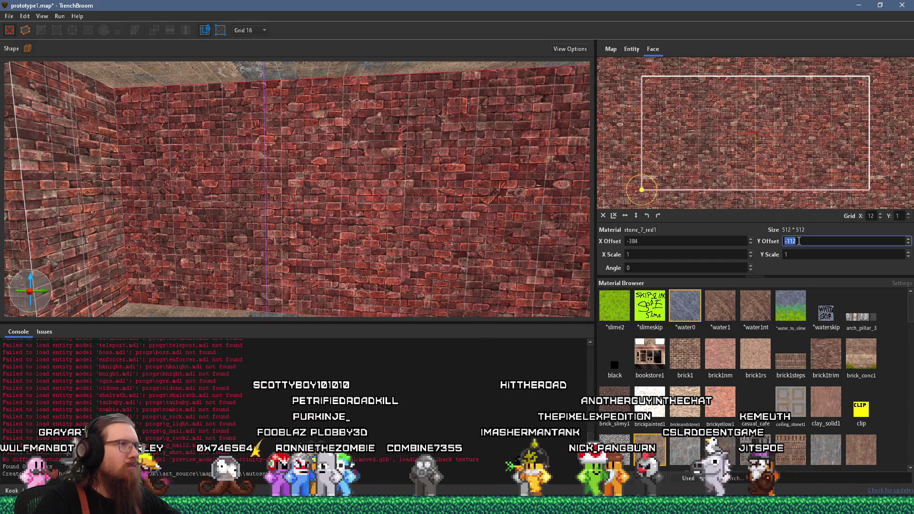
mouse_move(500, 220)
mouse_down()
mouse_move(394, 229)
mouse_move(366, 227)
mouse_move(347, 210)
mouse_move(447, 130)
mouse_move(321, 157)
mouse_move(368, 210)
mouse_move(264, 224)
mouse_move(267, 207)
mouse_move(323, 193)
mouse_move(303, 181)
mouse_move(327, 186)
mouse_move(331, 214)
mouse_move(284, 267)
mouse_up()
scroll(367, 222, down, 5)
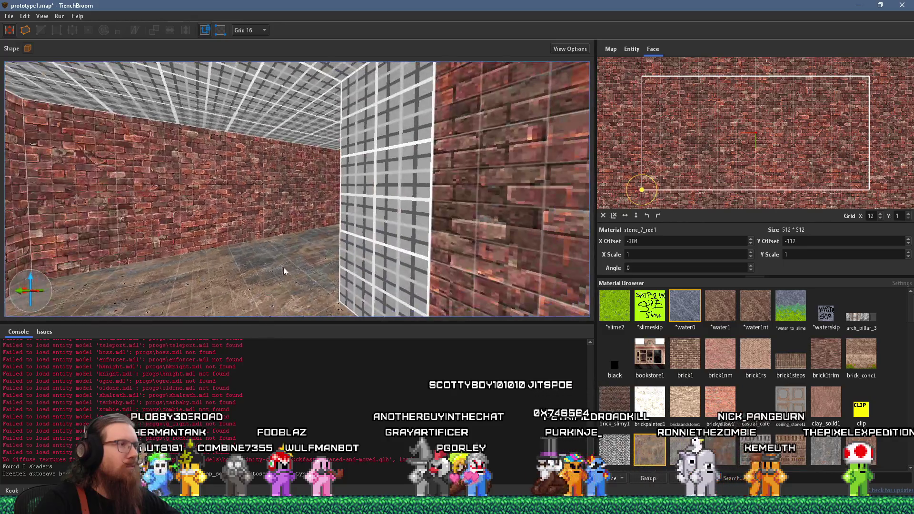
click(284, 267)
mouse_move(265, 107)
mouse_down()
mouse_move(329, 109)
mouse_move(362, 199)
mouse_move(329, 238)
mouse_up()
click(305, 268)
- Transfer the stone_7_red1 brick onto the upper grid wall and the far wall of the corridor
mouse_move(305, 268)
mouse_down()
mouse_move(288, 325)
mouse_move(348, 373)
mouse_move(329, 258)
mouse_move(304, 267)
mouse_move(415, 265)
mouse_move(259, 262)
mouse_move(262, 252)
mouse_move(266, 241)
mouse_move(338, 230)
mouse_move(342, 319)
mouse_move(365, 177)
mouse_move(390, 148)
mouse_move(445, 150)
mouse_move(335, 167)
mouse_move(393, 218)
mouse_move(406, 180)
mouse_up()
click(310, 256)
click(367, 170)
click(335, 167)
click(406, 180)
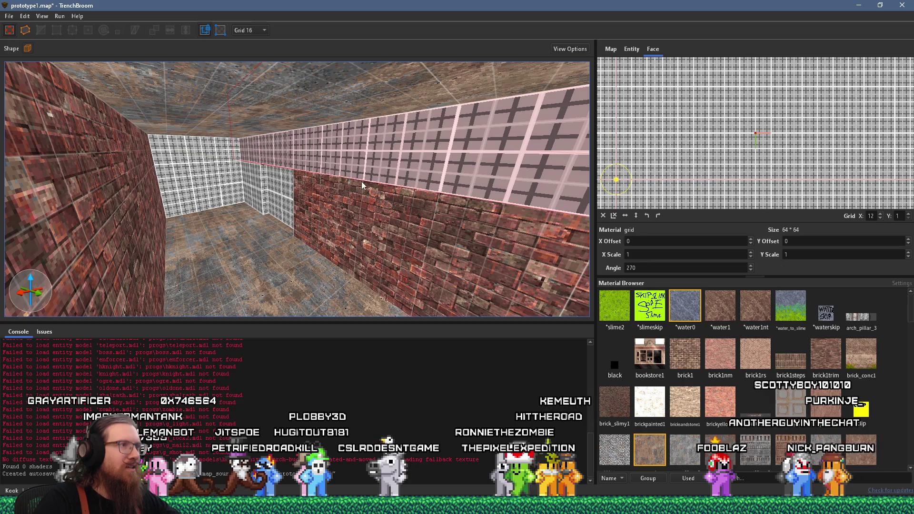
alt+click(376, 208)
alt+click(217, 176)
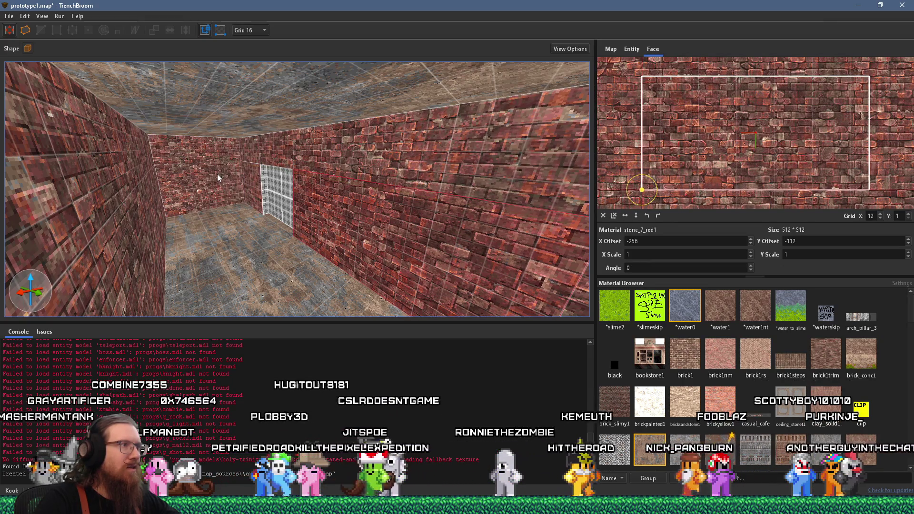
- Look up at the ceiling, swing around to the remaining grid walls, and pick a brick source face
scroll(247, 198, up, 10)
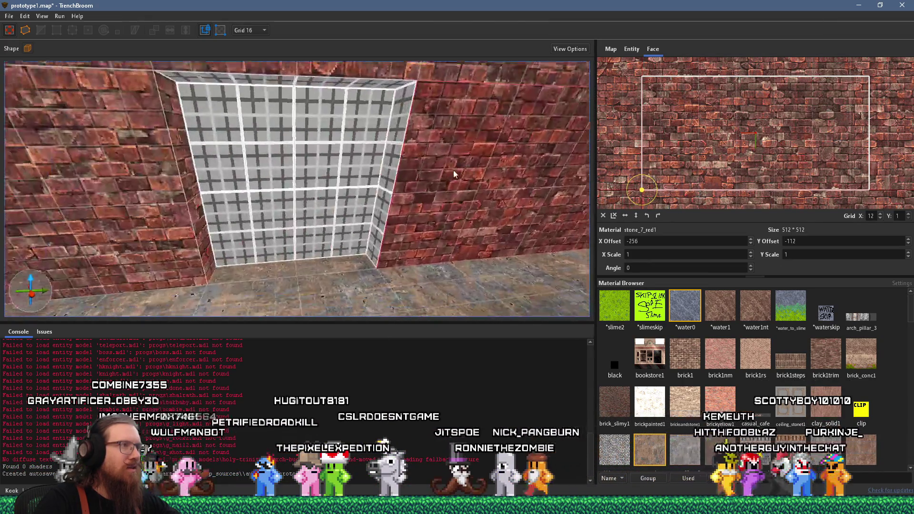
scroll(453, 170, up, 3)
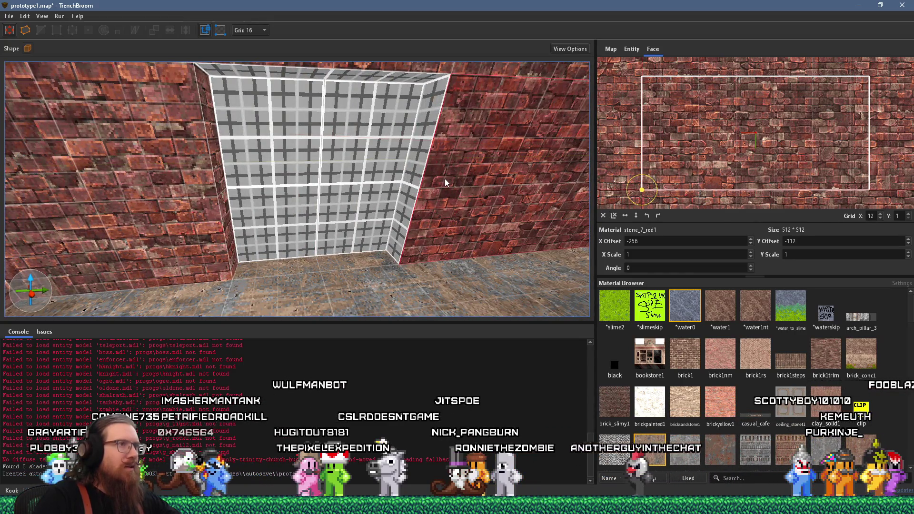
mouse_move(444, 178)
mouse_down()
mouse_move(439, 125)
mouse_move(401, 172)
mouse_up()
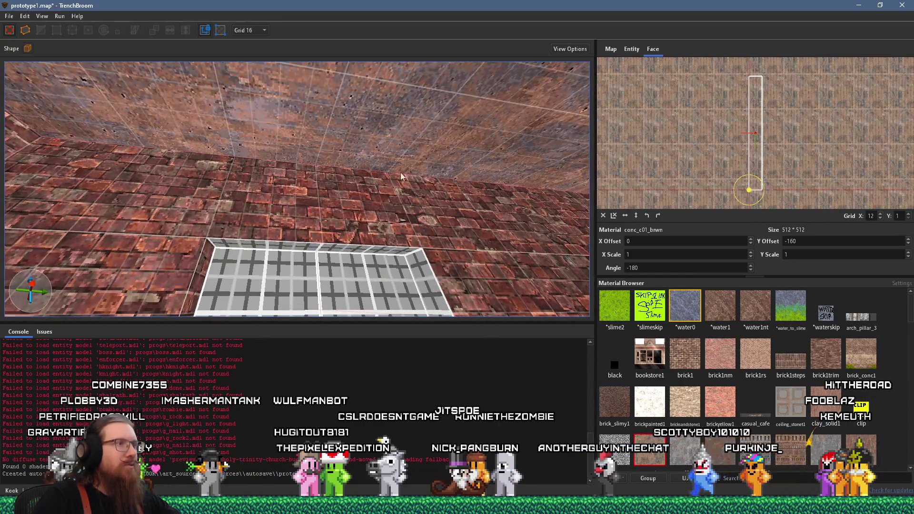
mouse_move(362, 248)
mouse_down()
mouse_move(347, 283)
mouse_move(350, 159)
mouse_move(510, 244)
mouse_move(369, 260)
mouse_move(387, 267)
mouse_move(461, 240)
mouse_move(95, 176)
mouse_up()
shift+click(392, 212)
- Copy stone_7_red1 brick onto the back wall and the left grid wall faces
mouse_move(393, 212)
mouse_down()
mouse_move(607, 238)
mouse_move(179, 152)
mouse_move(169, 187)
mouse_move(207, 166)
mouse_up()
alt+click(207, 166)
alt+click(126, 179)
drag(135, 205, 248, 191)
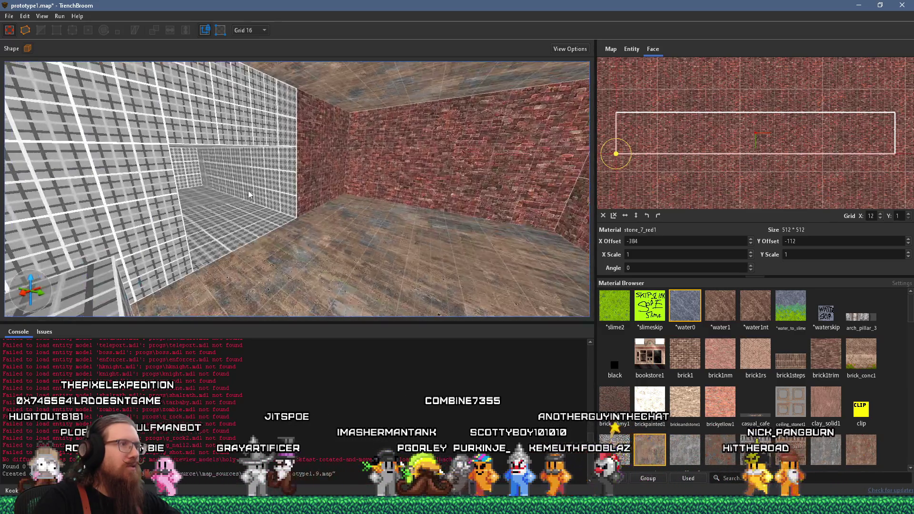
alt+click(272, 187)
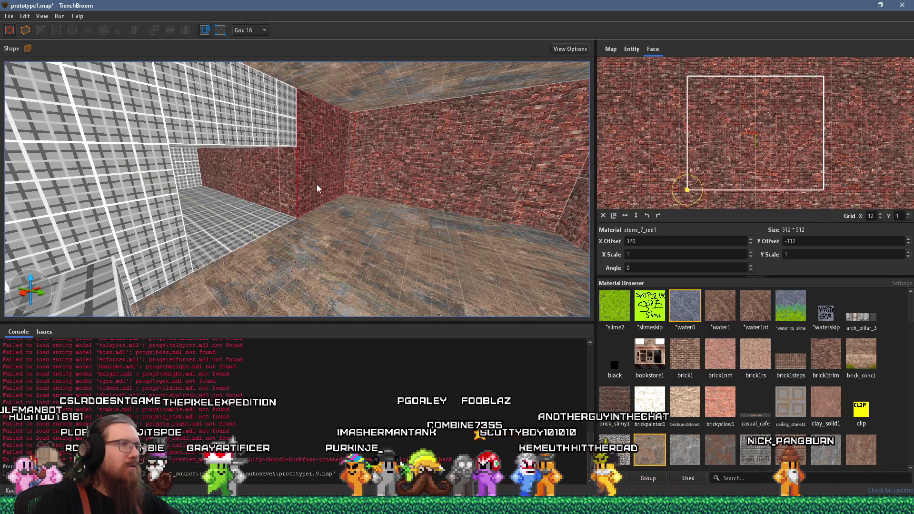
- Give the side corridor floor the conc_c01_brwn concrete texture
drag(316, 187, 238, 217)
mouse_move(230, 142)
mouse_down()
mouse_move(261, 153)
mouse_move(216, 176)
mouse_move(230, 207)
mouse_move(310, 198)
mouse_move(241, 215)
mouse_up()
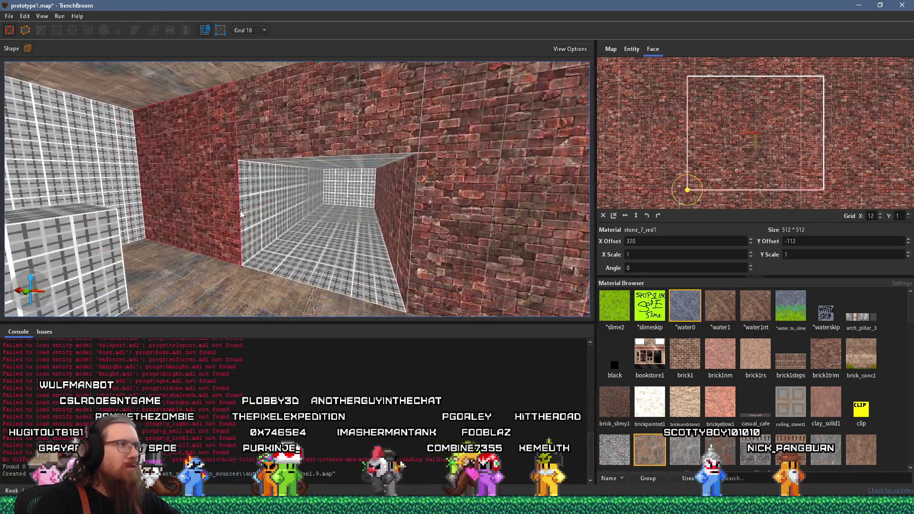
mouse_move(322, 136)
mouse_down()
mouse_move(346, 197)
mouse_move(316, 198)
mouse_move(210, 133)
mouse_move(249, 259)
mouse_up()
click(248, 260)
alt+click(364, 220)
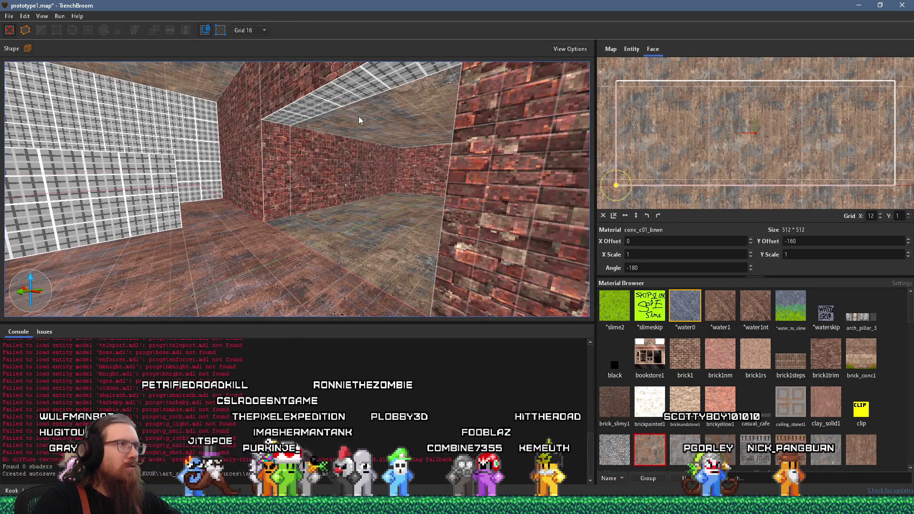
mouse_move(347, 118)
mouse_down()
mouse_move(286, 146)
mouse_move(461, 192)
mouse_move(402, 205)
mouse_move(371, 224)
mouse_move(238, 191)
mouse_move(321, 235)
mouse_move(441, 260)
mouse_move(406, 273)
mouse_move(378, 179)
mouse_move(349, 225)
mouse_move(407, 249)
mouse_move(411, 217)
mouse_up()
- Copy stone_7_red1 brick onto the upper and right grid wall faces
click(204, 190)
click(384, 213)
drag(417, 181, 324, 119)
click(364, 268)
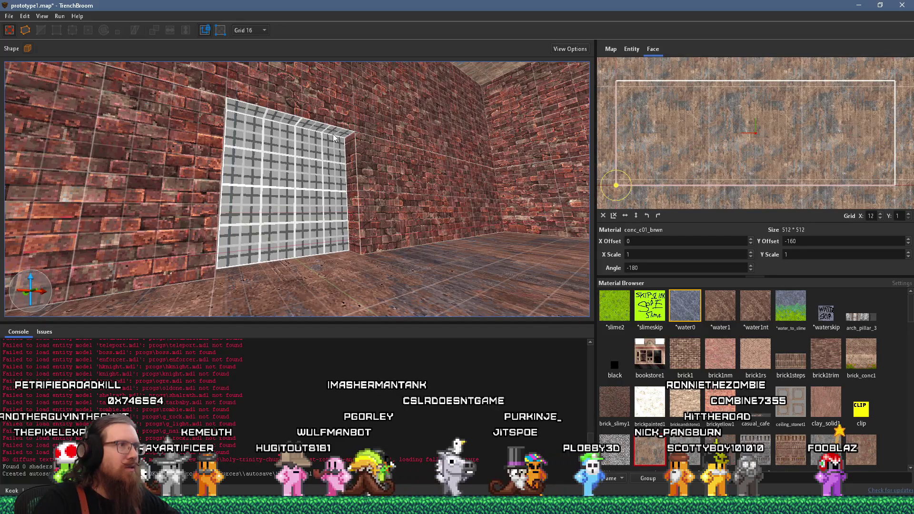
drag(344, 183, 361, 147)
key(Escape)
drag(364, 181, 346, 214)
scroll(450, 220, down, 5)
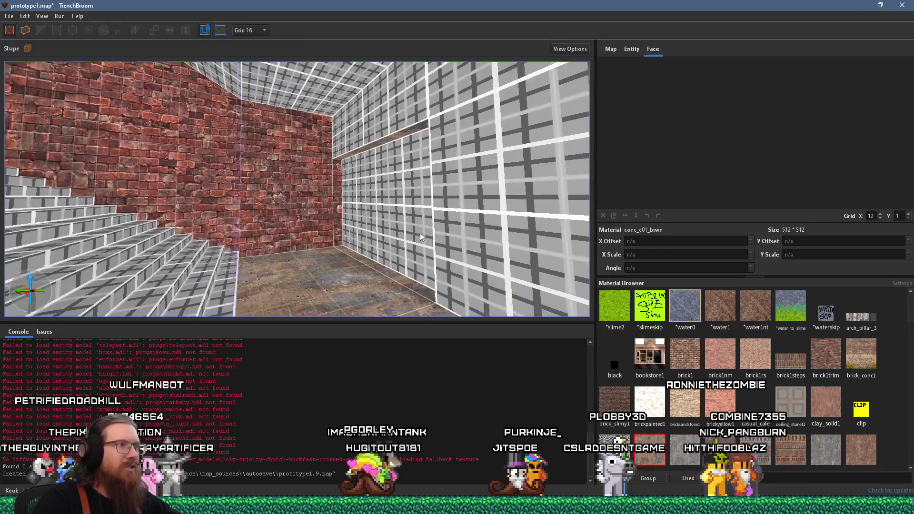
scroll(420, 236, up, 3)
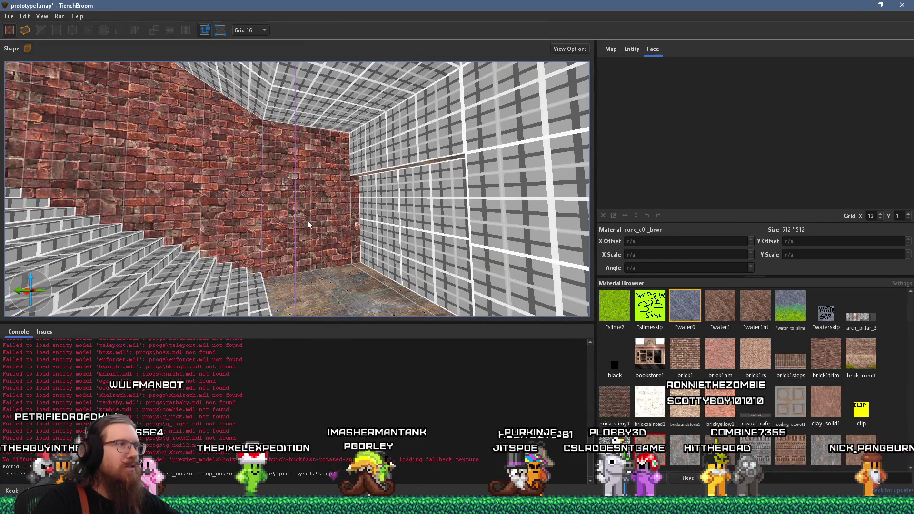
click(308, 221)
alt+shift+click(403, 138)
alt+shift+click(507, 178)
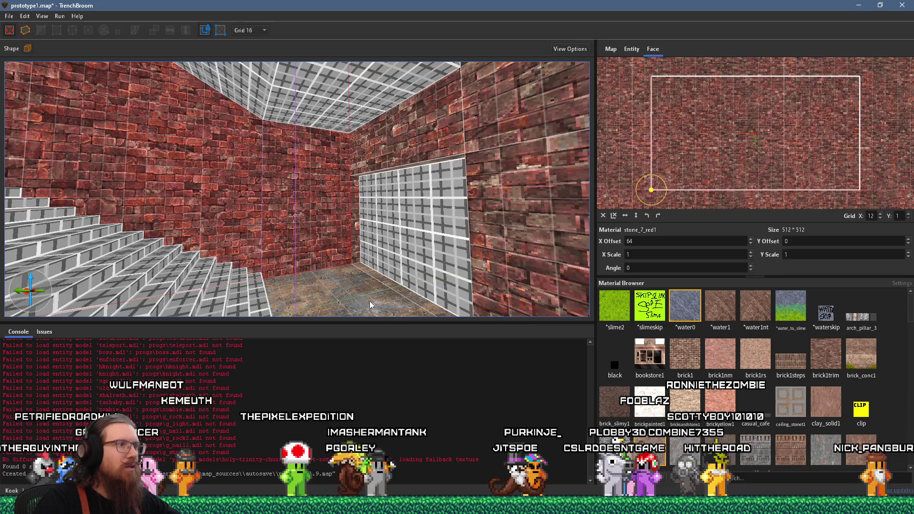
- Select the conc_c01_brwn face under the ceiling block above the stairs and orbit around it
scroll(328, 89, up, 3)
click(279, 153)
scroll(277, 153, up, 1)
drag(275, 157, 568, 267)
mouse_move(383, 206)
mouse_down()
mouse_move(374, 184)
mouse_move(406, 200)
mouse_move(398, 143)
mouse_move(390, 215)
mouse_move(376, 227)
mouse_up()
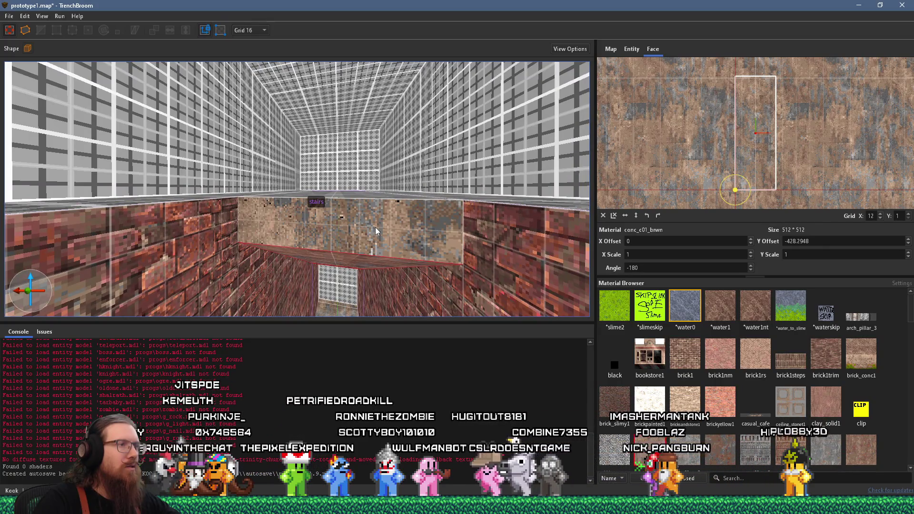
- Reset the ceiling face's UV alignment and put conc_c01_brwn on the long face above the stair opening
click(603, 216)
scroll(420, 261, up, 5)
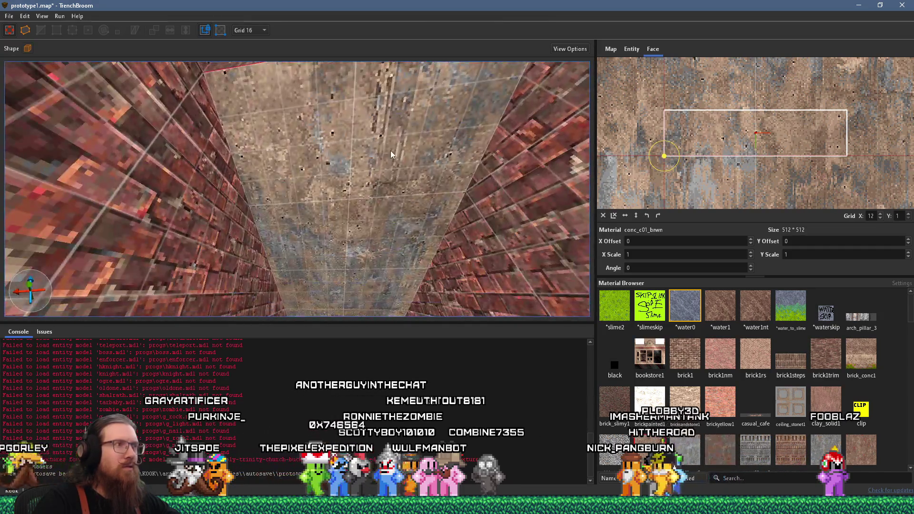
shift+click(328, 181)
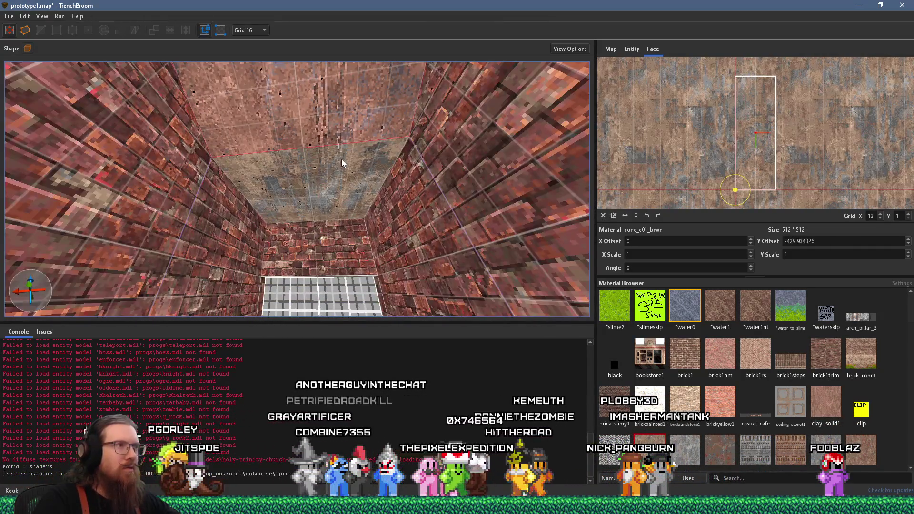
scroll(315, 138, down, 10)
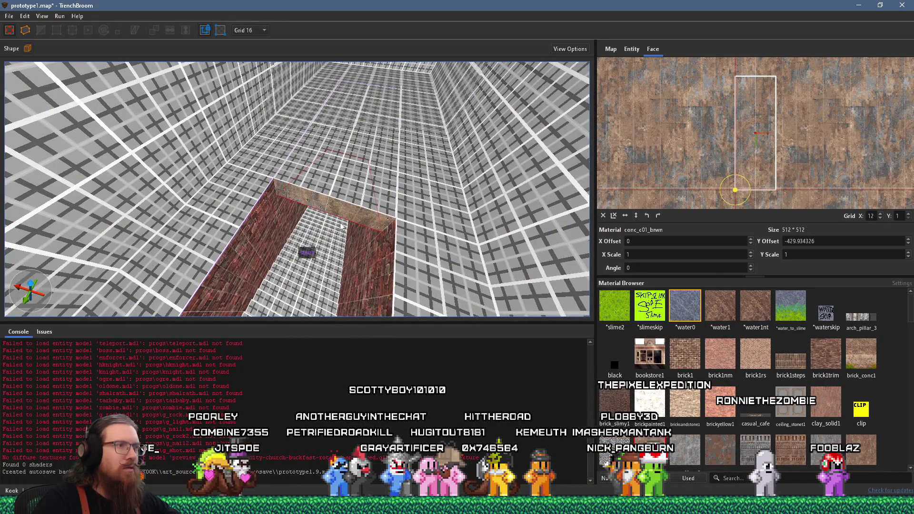
alt+click(362, 200)
- Paint conc_c01_brwn across the ledge, top landing and stair faces from the top down
click(369, 184)
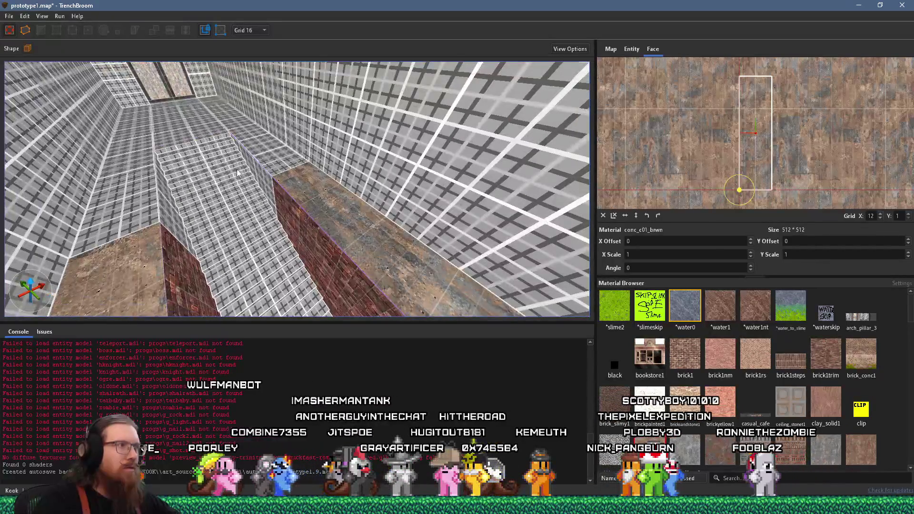
click(217, 174)
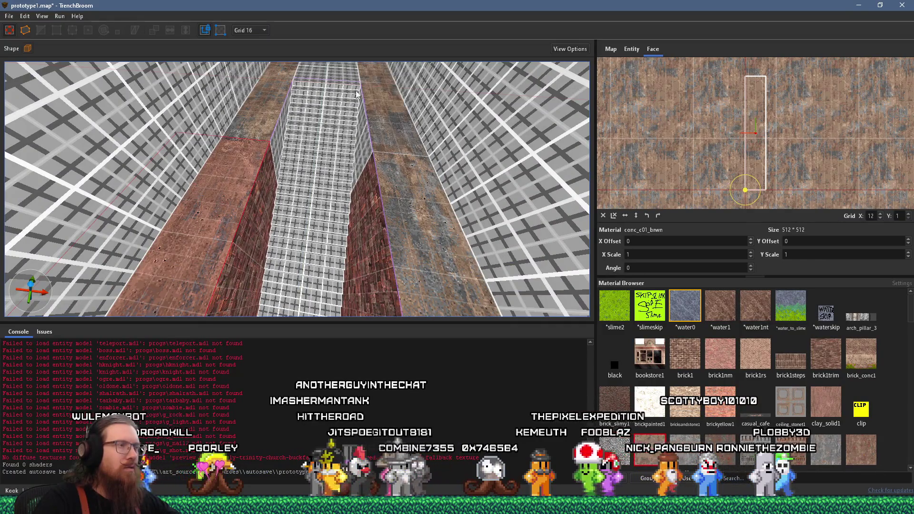
scroll(357, 94, up, 3)
click(355, 133)
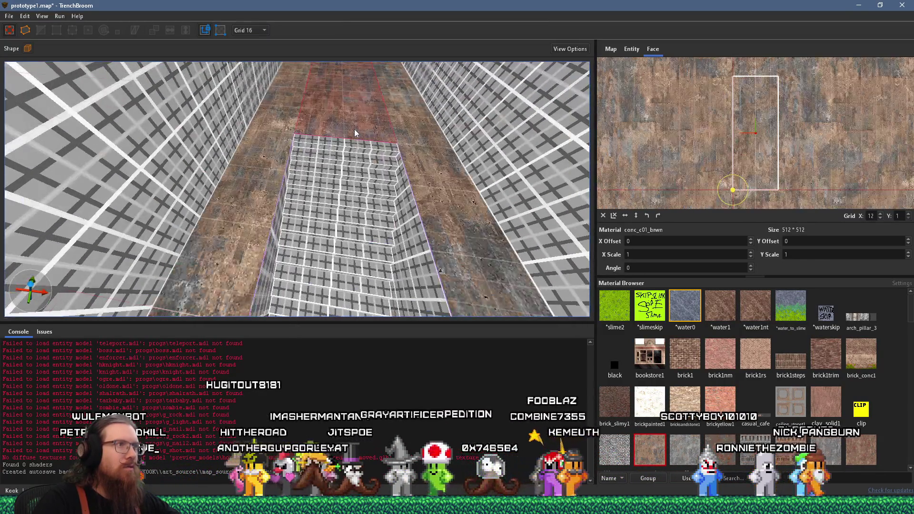
scroll(355, 133, down, 3)
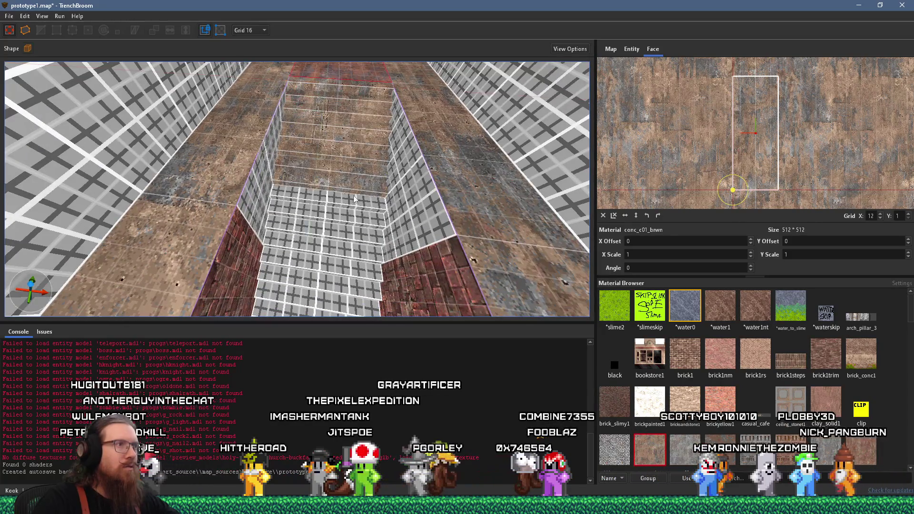
scroll(355, 199, up, 5)
drag(363, 85, 350, 249)
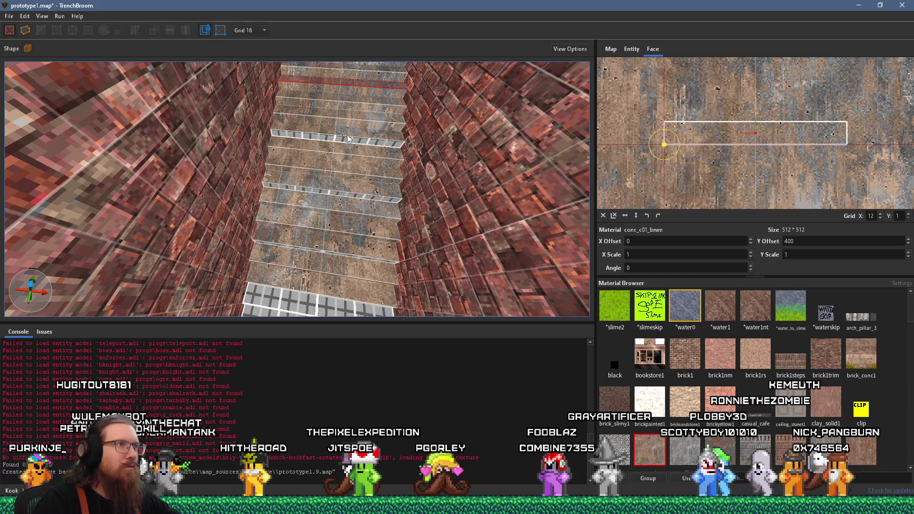
click(355, 123)
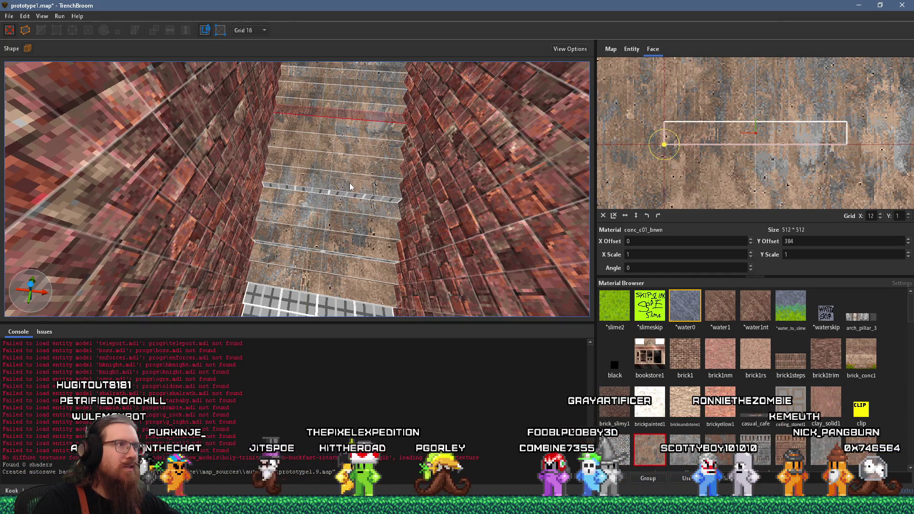
- Undo the stray stair changes and repaint the steps with conc_c01_brwn concrete
mouse_move(336, 294)
mouse_down()
mouse_move(360, 113)
mouse_move(345, 260)
mouse_up()
click(362, 114)
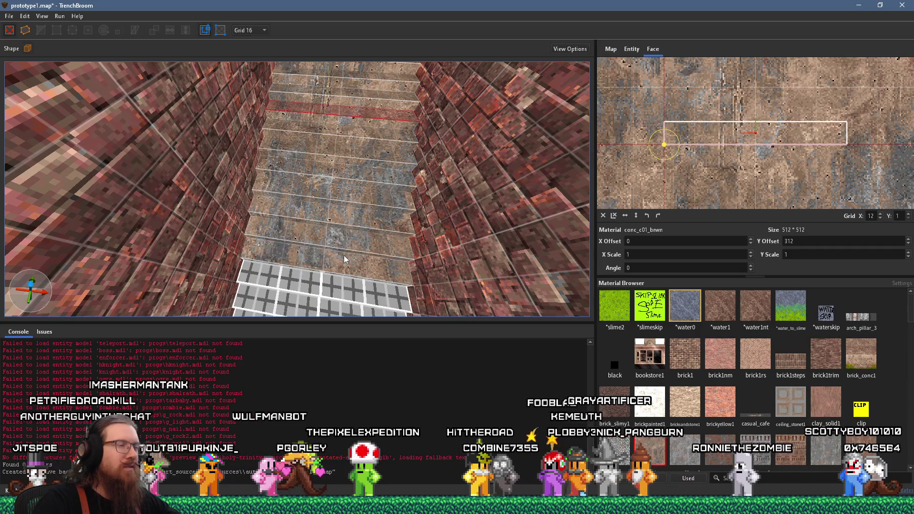
key(ctrl+z)
click(380, 90)
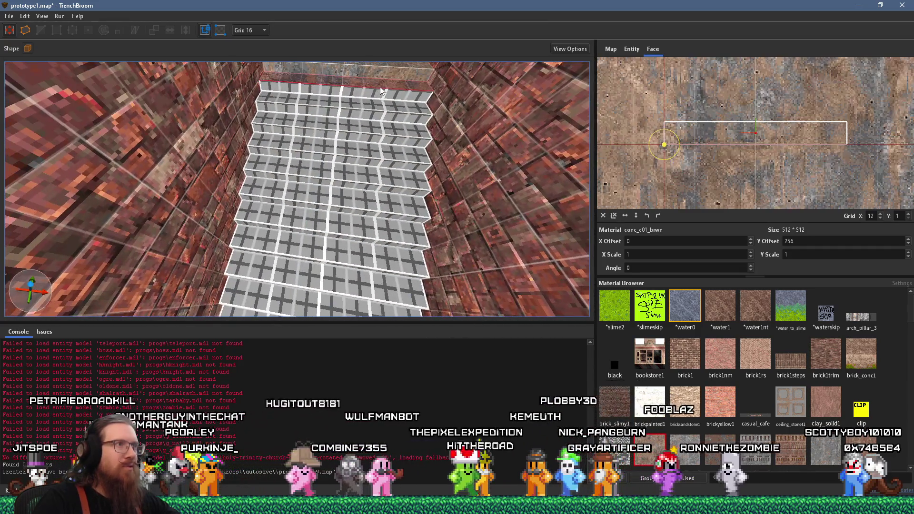
drag(376, 111, 368, 240)
key(ctrl+z)
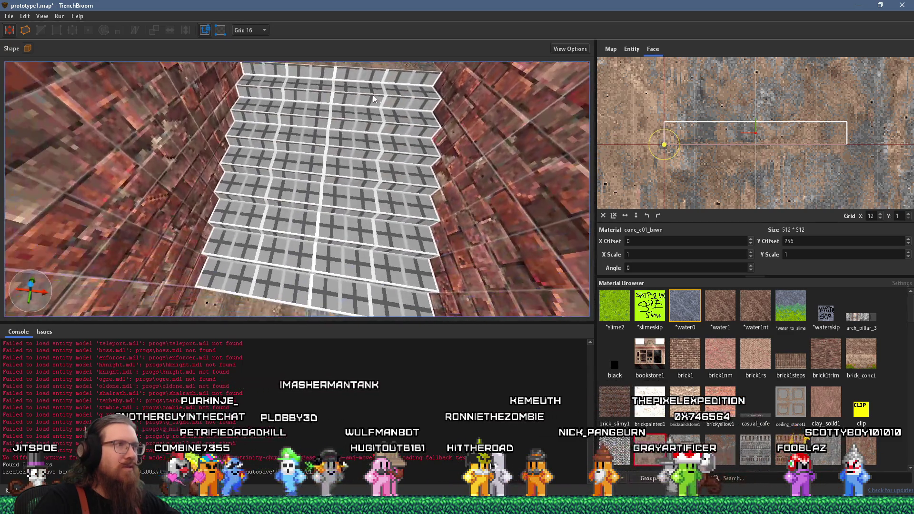
mouse_move(386, 75)
mouse_down()
mouse_move(395, 86)
mouse_move(368, 221)
mouse_up()
scroll(363, 214, down, 3)
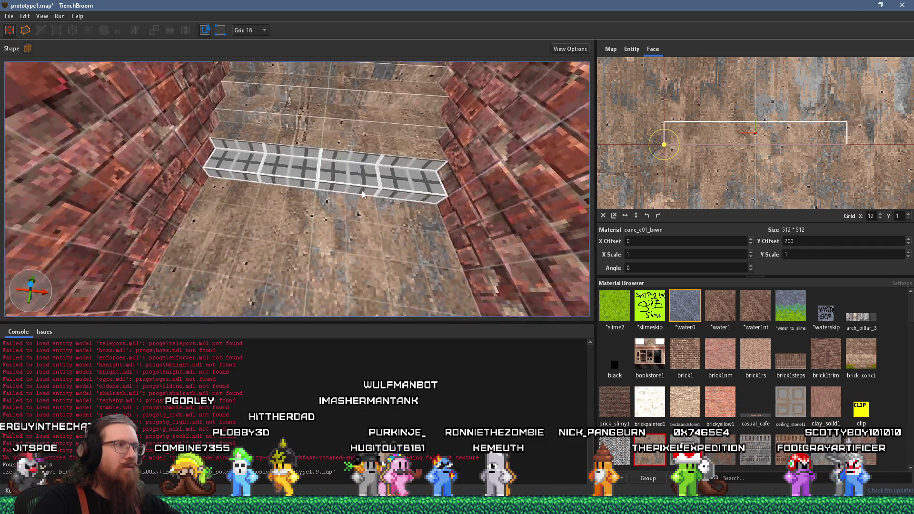
click(364, 172)
- Check the upper corridor's brick side walls and select its floor face
mouse_move(361, 190)
mouse_down()
mouse_move(327, 243)
mouse_move(286, 165)
mouse_move(286, 224)
mouse_move(506, 157)
mouse_move(449, 204)
mouse_move(361, 164)
mouse_move(381, 123)
mouse_move(381, 234)
mouse_move(351, 208)
mouse_up()
click(284, 199)
click(398, 189)
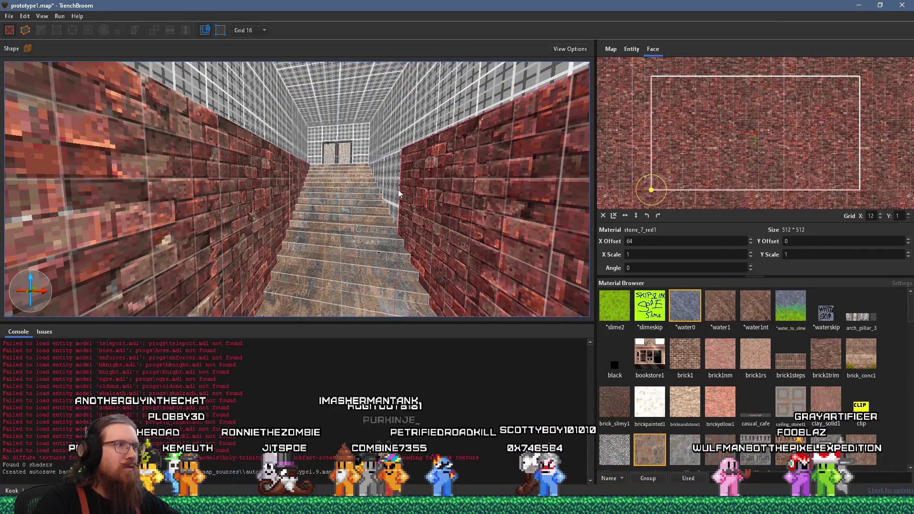
scroll(393, 187, up, 5)
mouse_move(393, 186)
mouse_down()
mouse_move(371, 225)
mouse_move(521, 230)
mouse_move(477, 224)
mouse_move(407, 265)
mouse_move(352, 266)
mouse_move(327, 155)
mouse_move(468, 144)
mouse_move(356, 162)
mouse_up()
key(Escape)
scroll(347, 267, up, 5)
click(333, 279)
mouse_move(353, 210)
mouse_down()
mouse_move(424, 168)
mouse_move(410, 144)
mouse_move(252, 136)
mouse_up()
click(424, 168)
mouse_move(350, 145)
mouse_down()
mouse_move(250, 143)
mouse_move(341, 235)
mouse_up()
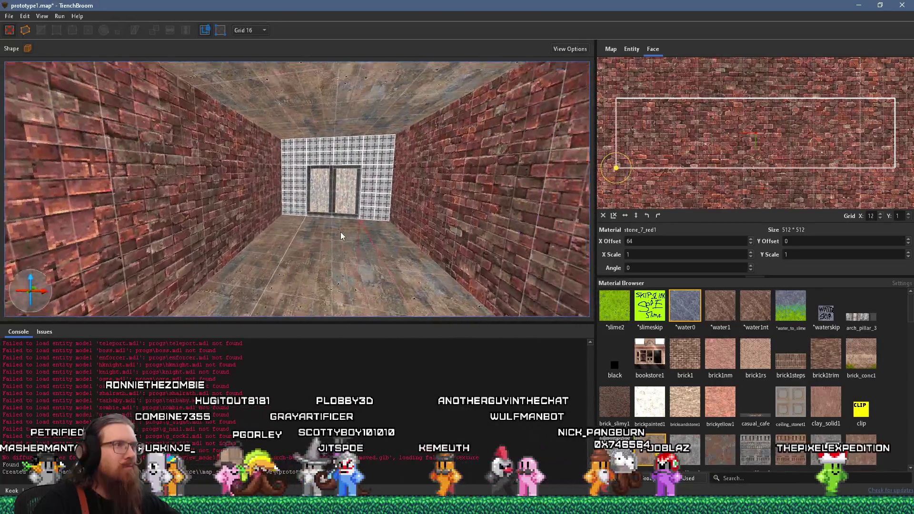
alt+shift+click(338, 151)
alt+shift+click(377, 196)
scroll(355, 203, up, 3)
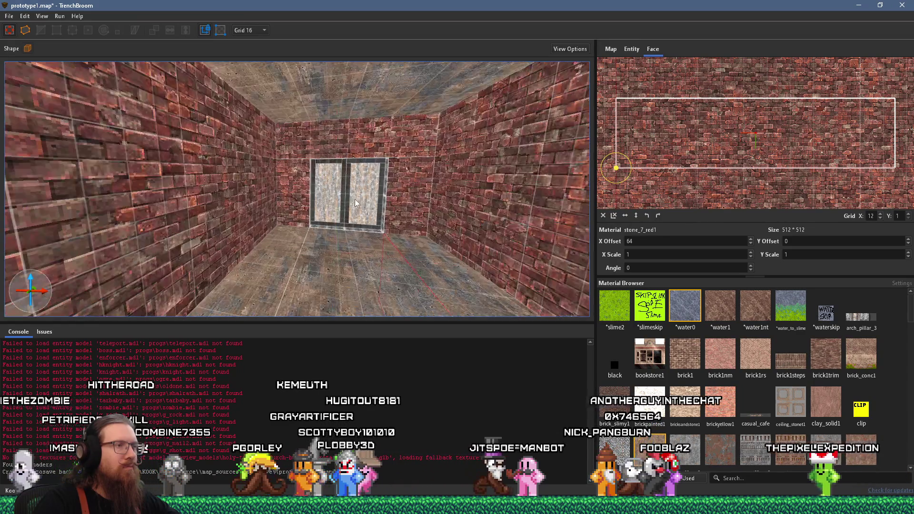
scroll(355, 204, up, 4)
click(310, 247)
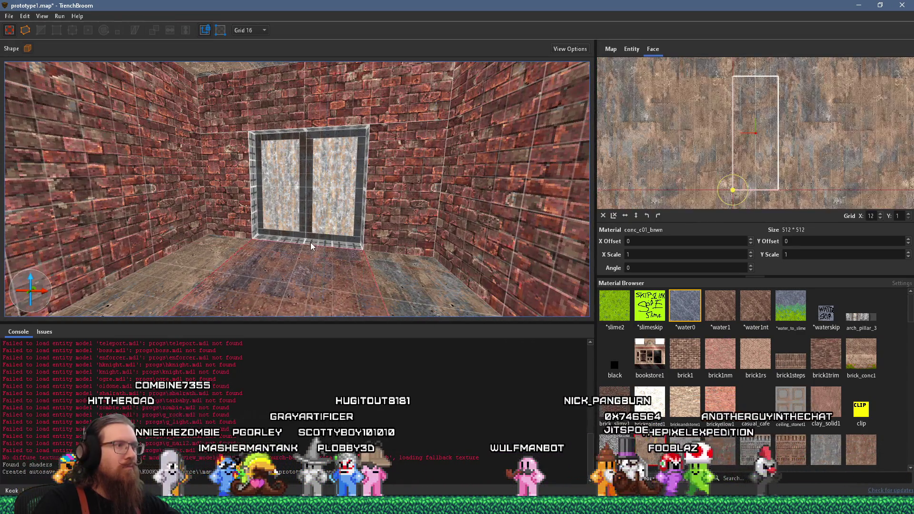
scroll(311, 246, up, 4)
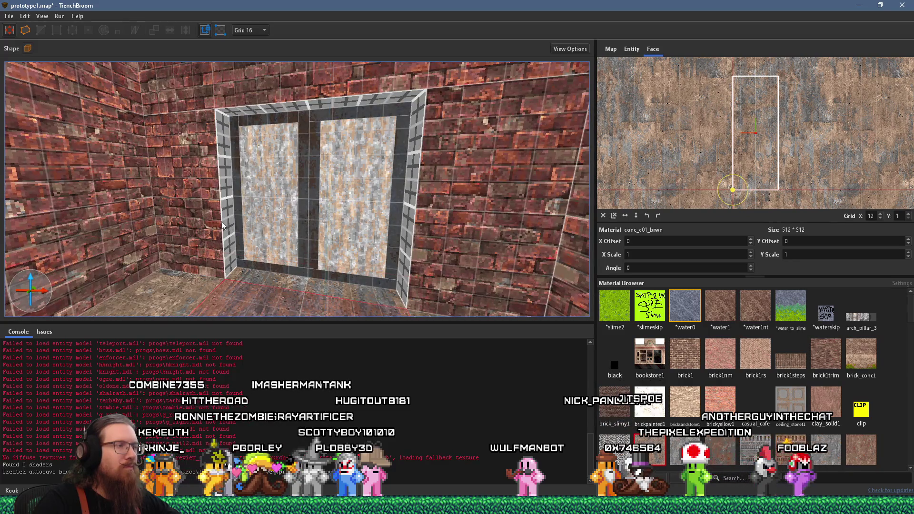
click(224, 226)
click(409, 237)
mouse_move(406, 237)
mouse_down()
mouse_move(235, 241)
mouse_move(180, 230)
mouse_move(179, 203)
mouse_move(307, 180)
mouse_move(317, 137)
mouse_move(304, 213)
mouse_move(342, 279)
mouse_move(388, 275)
mouse_up()
click(307, 180)
scroll(392, 260, down, 5)
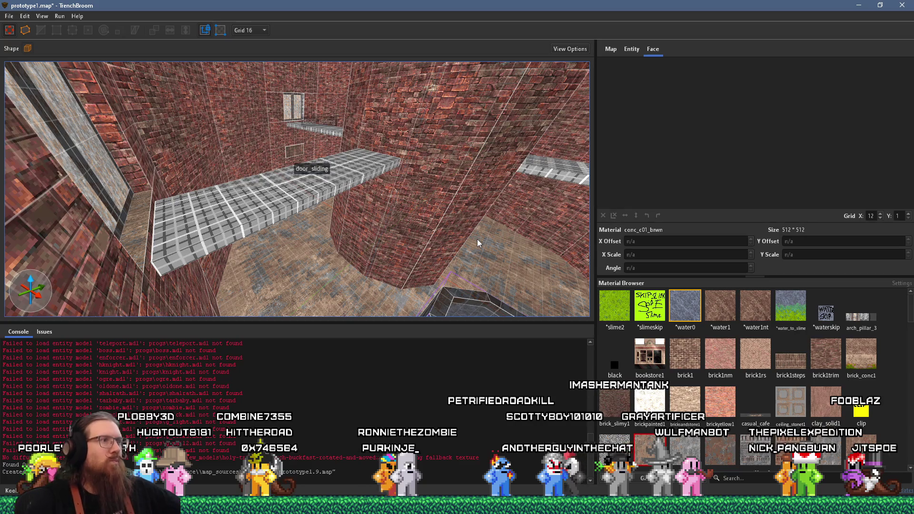
shift+click(302, 191)
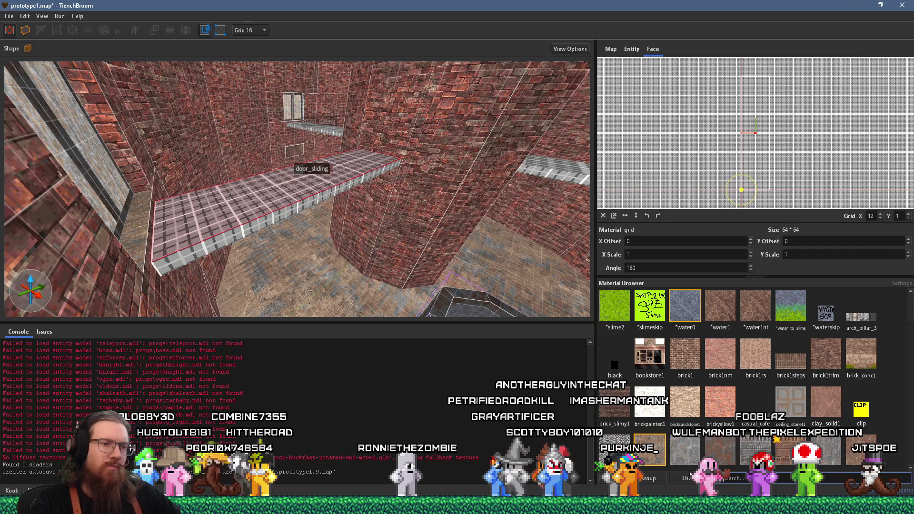
- Search 'metal', apply metal_1t_iron1 to the walkway top, and shift it to X offset -165.33, Y 246
text(metal)
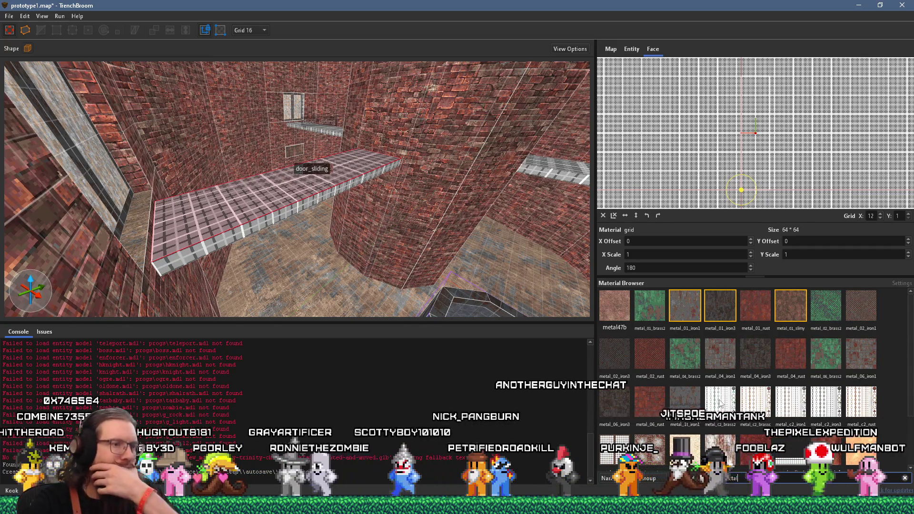
click(688, 395)
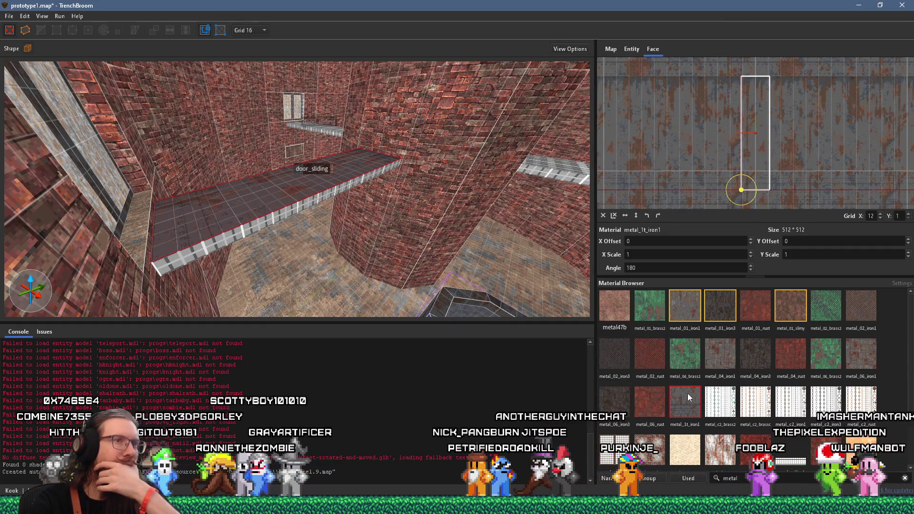
mouse_move(347, 228)
mouse_down()
mouse_move(369, 184)
mouse_move(304, 266)
mouse_move(318, 222)
mouse_move(353, 189)
mouse_move(346, 193)
mouse_up()
mouse_move(619, 178)
mouse_down()
mouse_move(684, 168)
mouse_move(653, 207)
mouse_up()
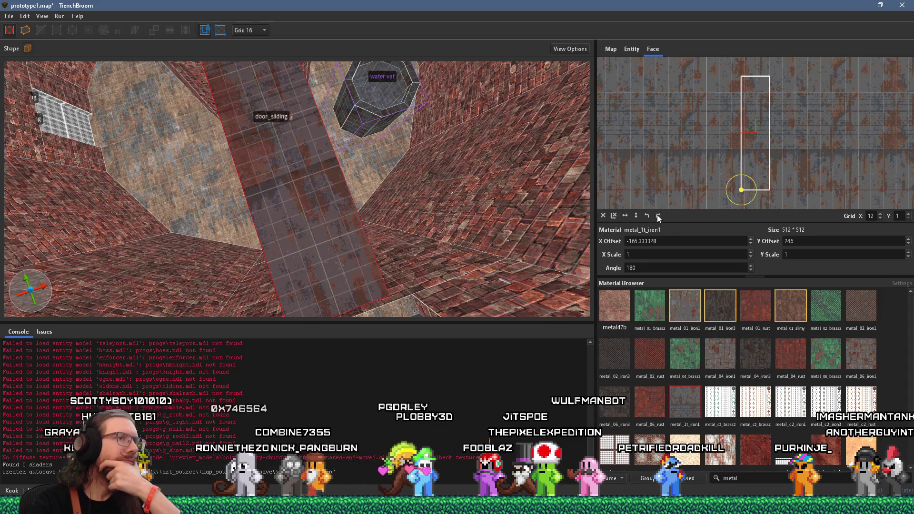
- Rotate the walkway's metal_1t_iron1 to angle 90 and realign offsets to X -181.33, Y 464
click(658, 215)
scroll(733, 172, up, 3)
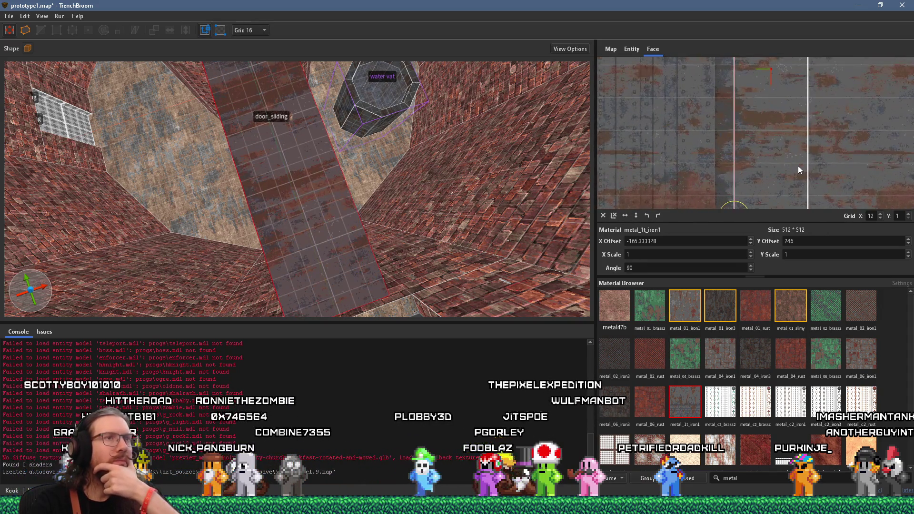
mouse_move(841, 145)
mouse_down()
mouse_move(779, 168)
mouse_move(767, 156)
mouse_move(849, 164)
mouse_up()
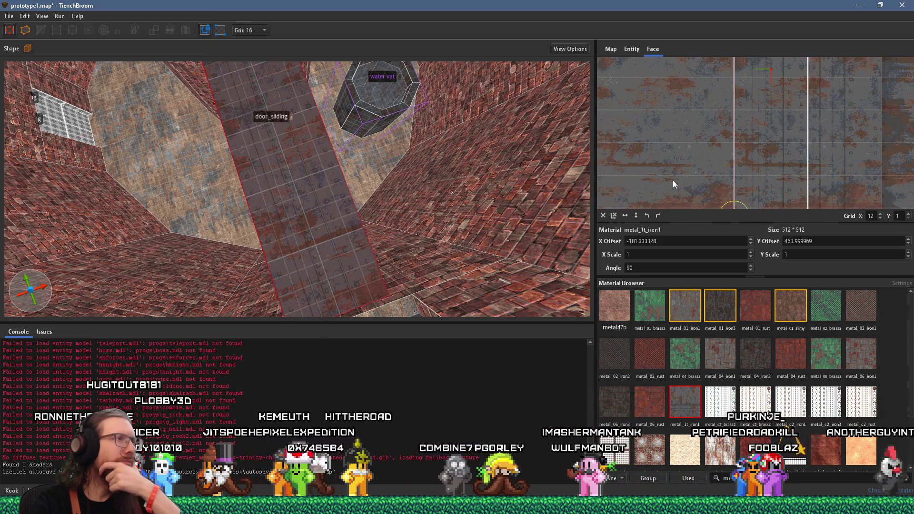
mouse_move(438, 208)
mouse_down()
mouse_move(326, 218)
mouse_move(402, 179)
mouse_move(344, 230)
mouse_move(348, 176)
mouse_move(319, 219)
mouse_move(333, 205)
mouse_move(316, 205)
mouse_move(402, 171)
mouse_move(267, 206)
mouse_move(264, 196)
mouse_move(319, 216)
mouse_move(290, 237)
mouse_up()
scroll(768, 148, up, 3)
scroll(264, 196, down, 3)
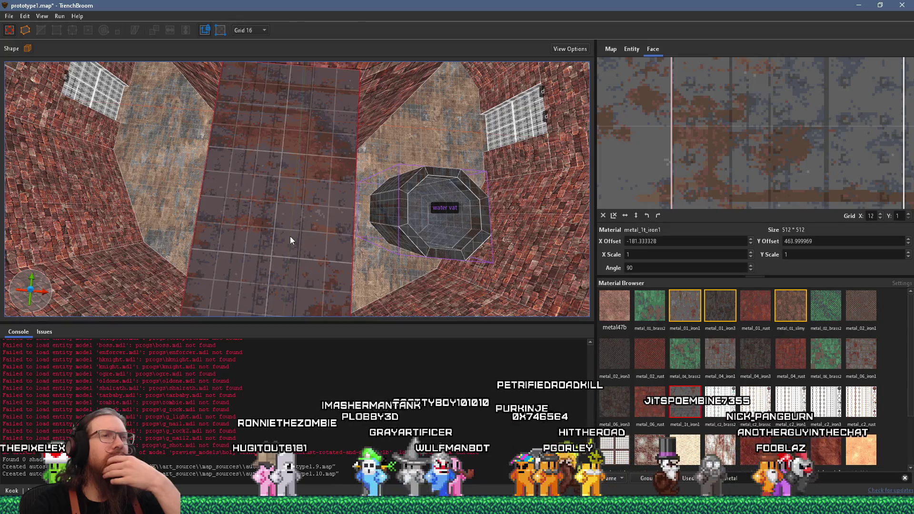
drag(290, 236, 425, 124)
drag(434, 202, 431, 215)
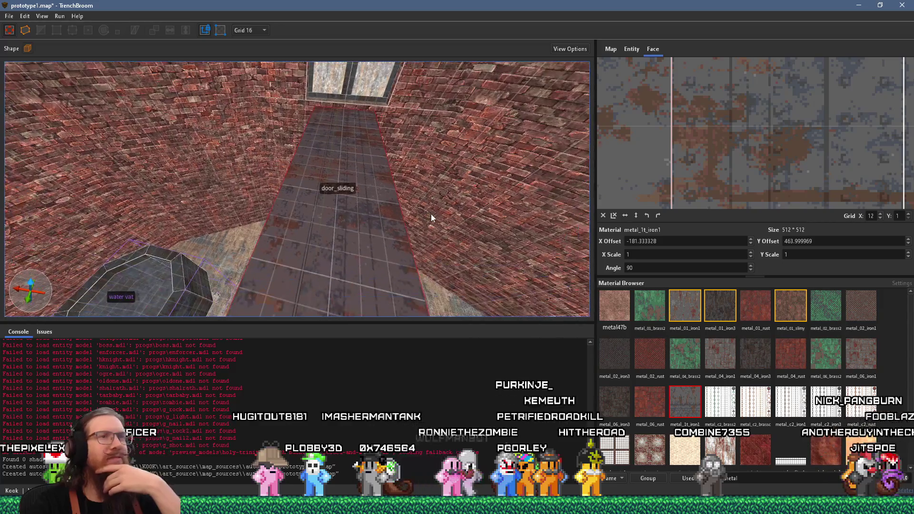
mouse_move(417, 246)
mouse_down()
mouse_move(293, 152)
mouse_move(253, 135)
mouse_move(244, 42)
mouse_move(232, 131)
mouse_move(201, 176)
mouse_move(254, 180)
mouse_move(236, 179)
mouse_move(233, 212)
mouse_move(212, 199)
mouse_move(344, 176)
mouse_move(286, 167)
mouse_move(396, 167)
mouse_up()
drag(336, 189, 385, 177)
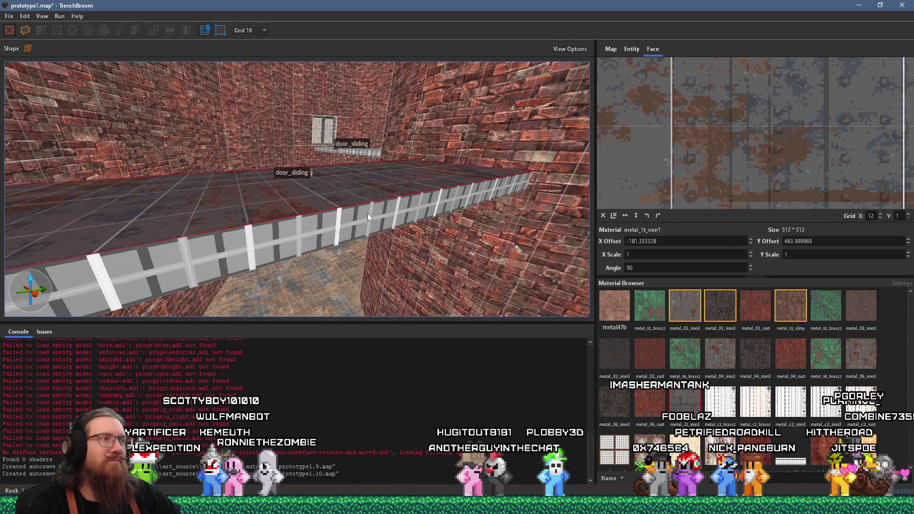
- Apply metal_1t_iron1 to the walkway's light grey side face and realign it horizontally
click(368, 213)
alt+click(387, 196)
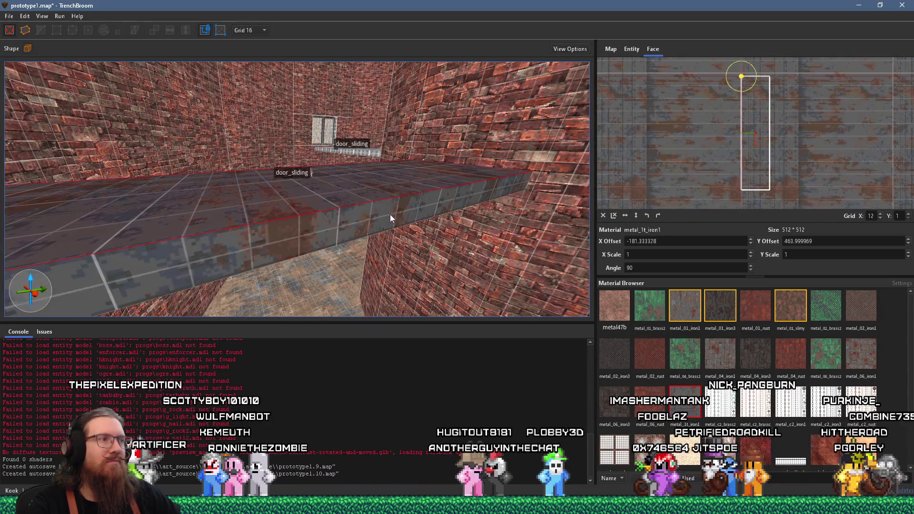
alt+shift+click(390, 218)
drag(411, 214, 401, 214)
scroll(733, 138, up, 5)
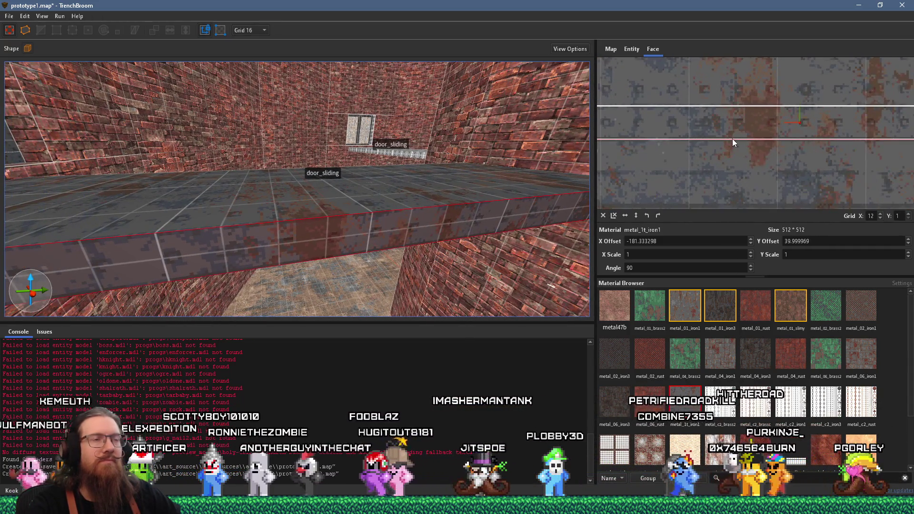
scroll(733, 138, down, 2)
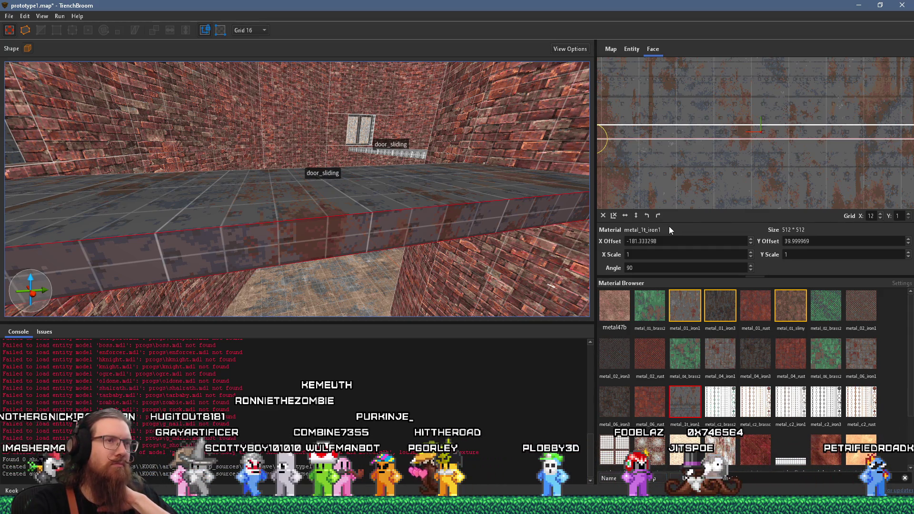
scroll(718, 136, up, 5)
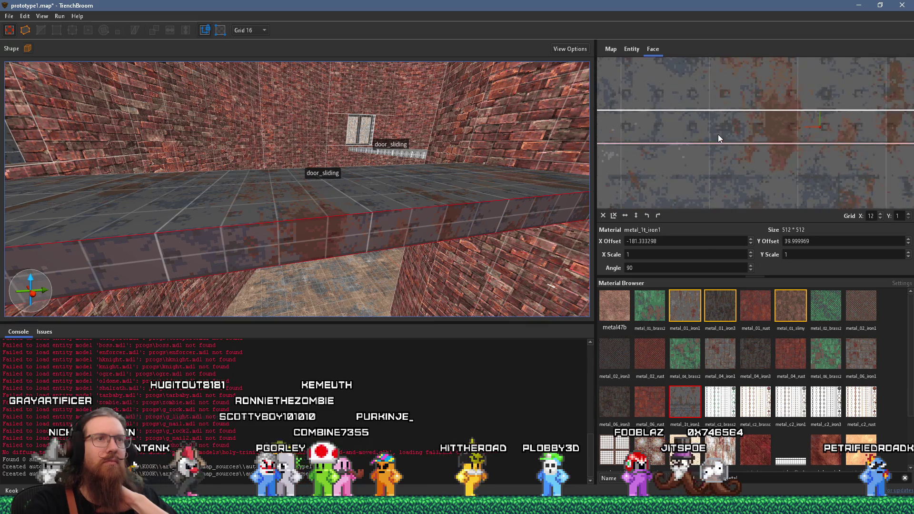
scroll(718, 135, up, 2)
- Put the rusty metal on the ledge's front face, then select the whole sliding walkway brush
mouse_move(482, 164)
mouse_down()
mouse_move(402, 167)
mouse_move(260, 198)
mouse_up()
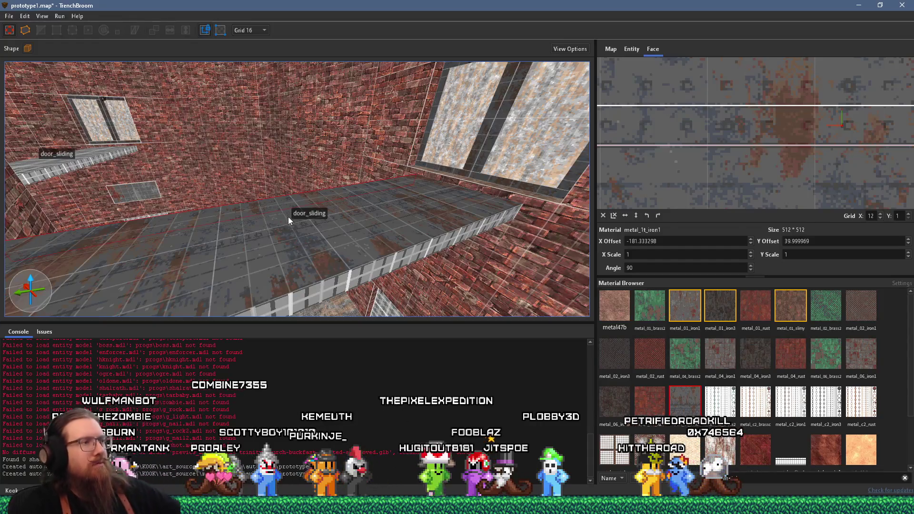
alt+click(333, 287)
shift+click(337, 259)
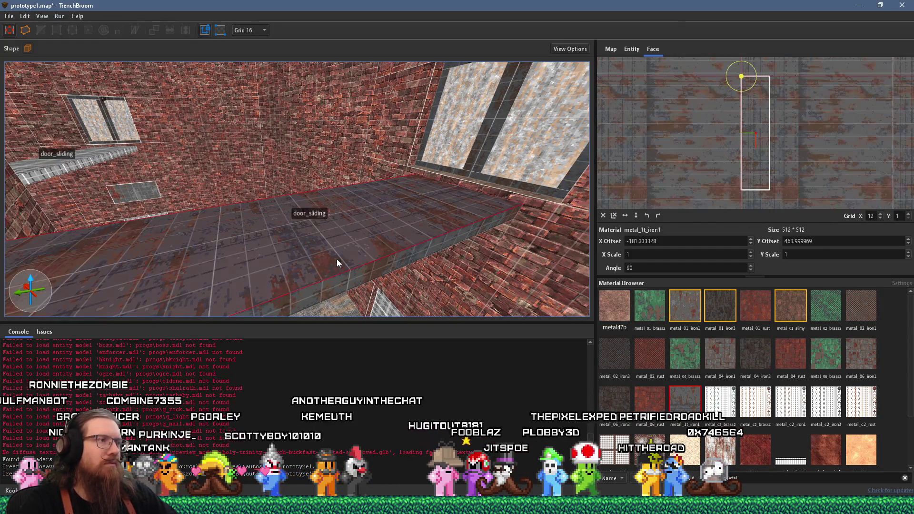
scroll(785, 131, up, 3)
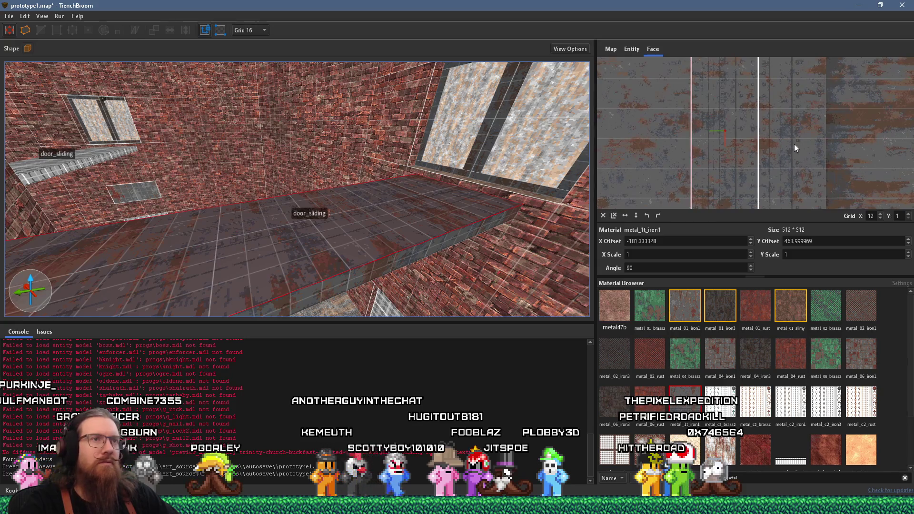
scroll(392, 199, up, 3)
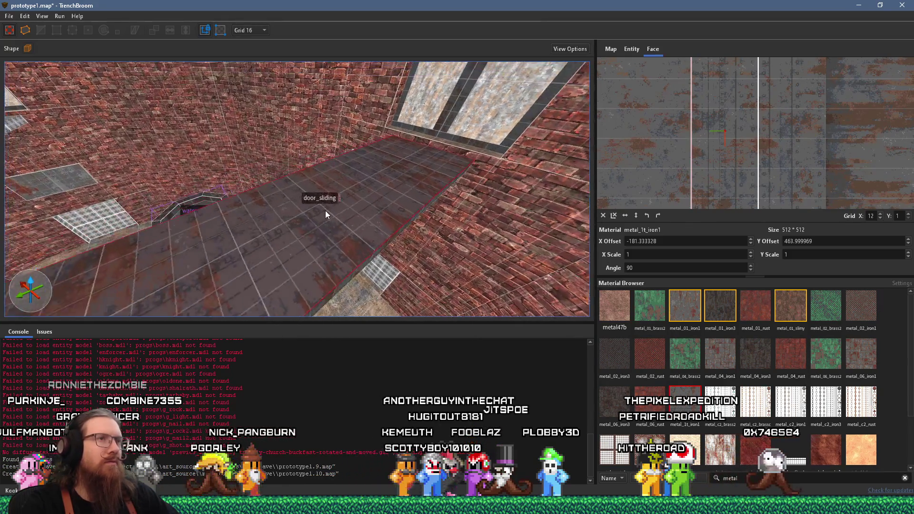
scroll(325, 211, up, 4)
mouse_move(317, 240)
mouse_down()
mouse_move(270, 233)
mouse_move(441, 173)
mouse_move(439, 193)
mouse_move(376, 202)
mouse_move(336, 52)
mouse_up()
click(439, 194)
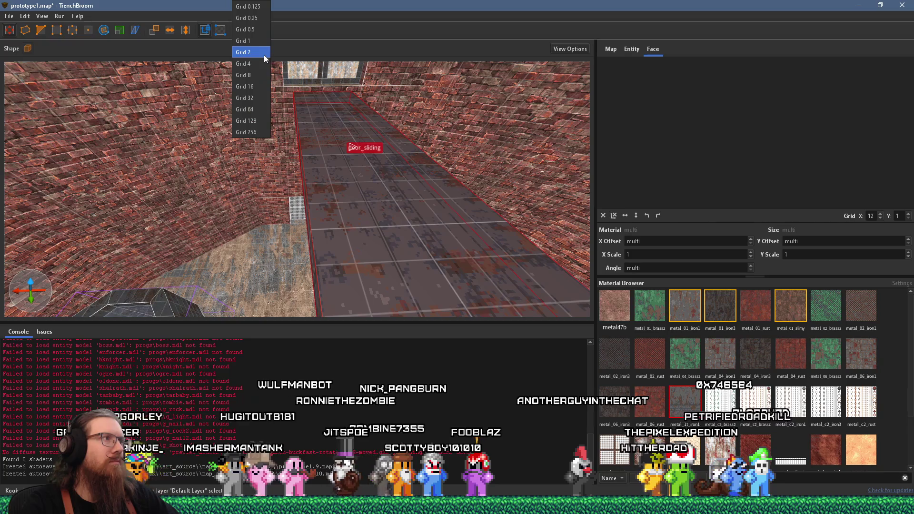
- Choose grid size 8, then select the walkway's top face to inspect its metal alignment
click(261, 75)
drag(281, 119, 358, 156)
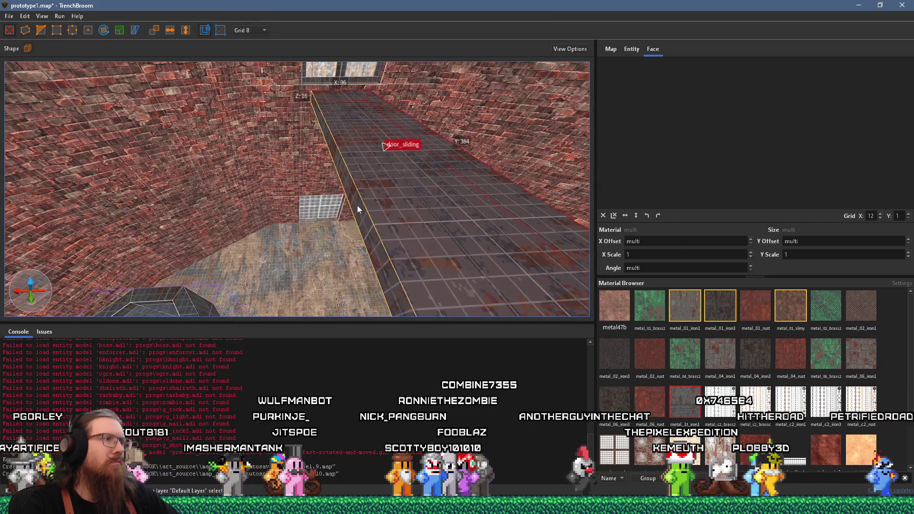
drag(403, 199, 344, 206)
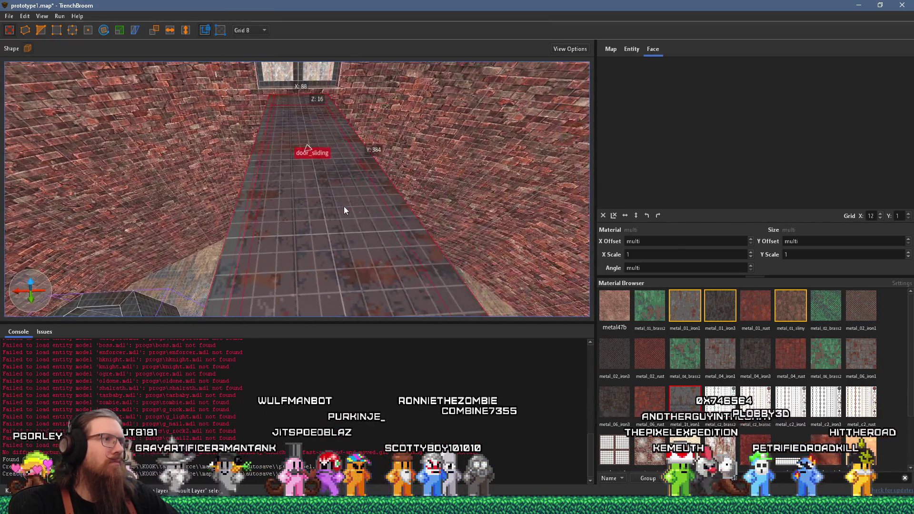
shift+click(415, 206)
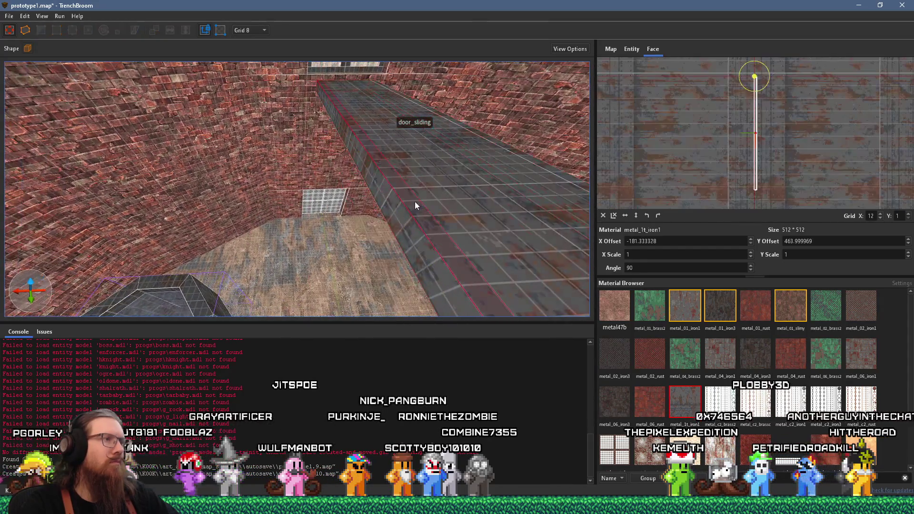
scroll(764, 151, up, 3)
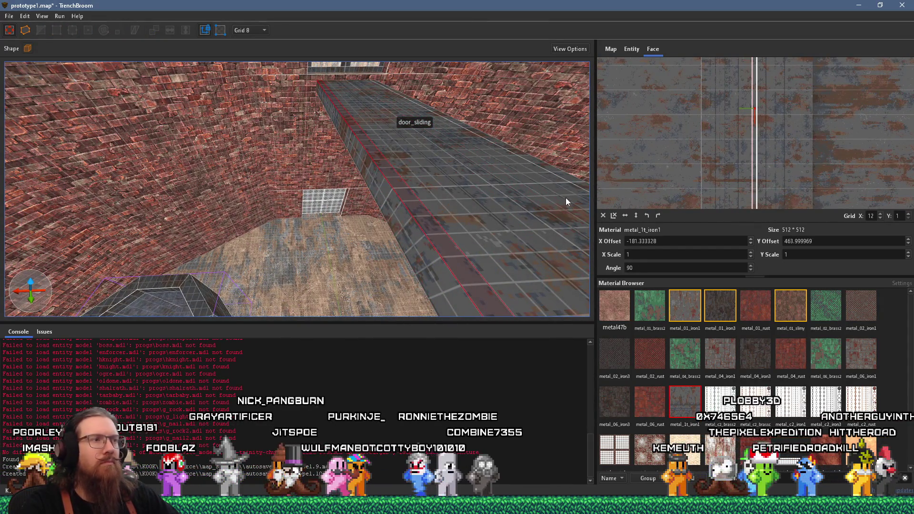
scroll(742, 107, up, 3)
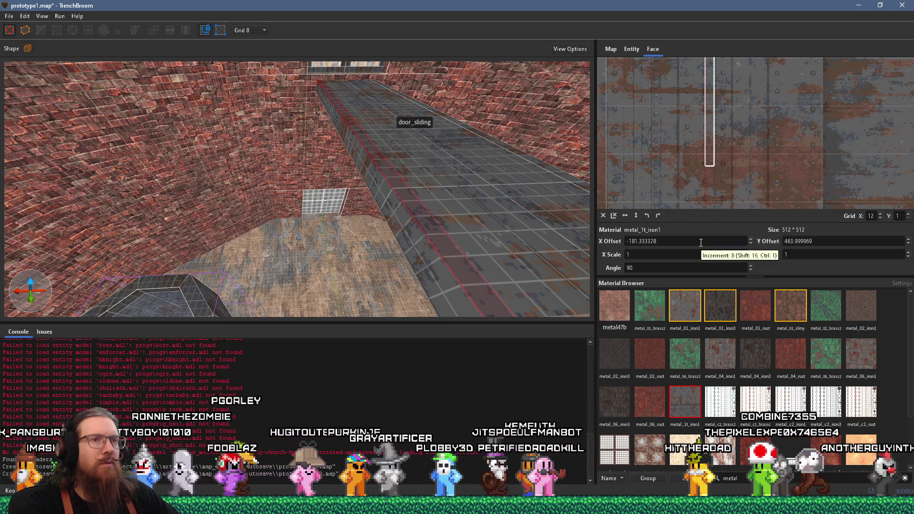
- Set the walkway side face's Y offset, settling on 40 after trying 42 and 32
shift+click(443, 279)
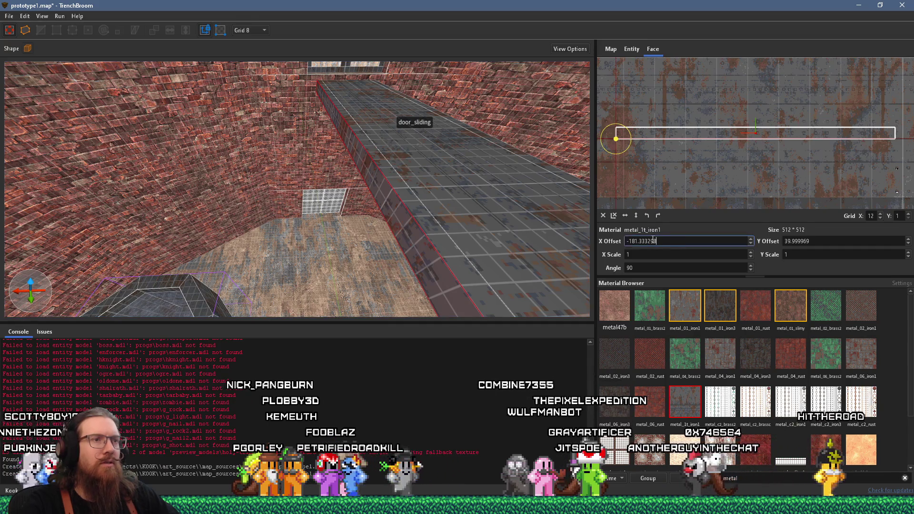
text(0)
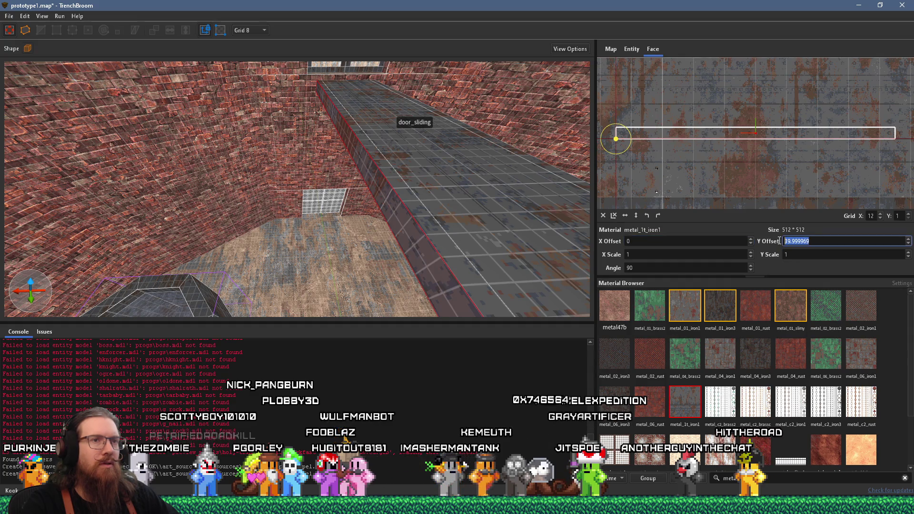
text(42)
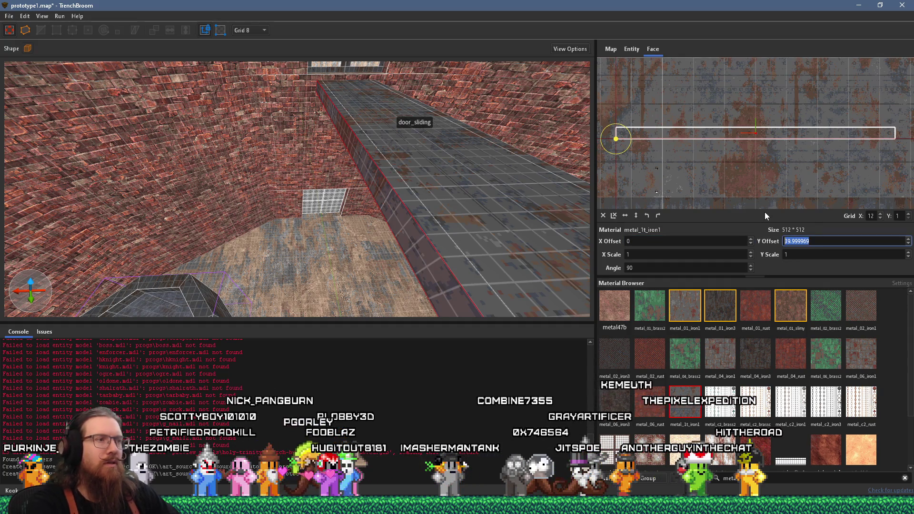
key(Return)
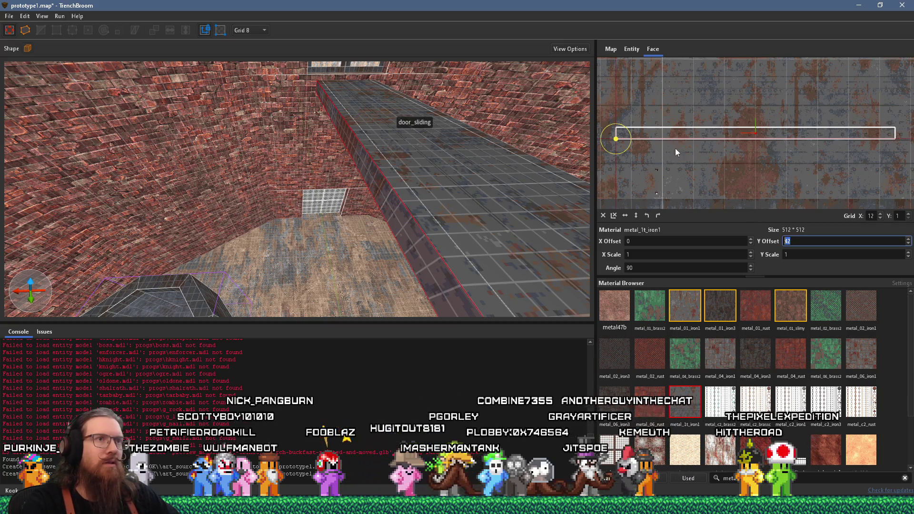
scroll(688, 134, up, 5)
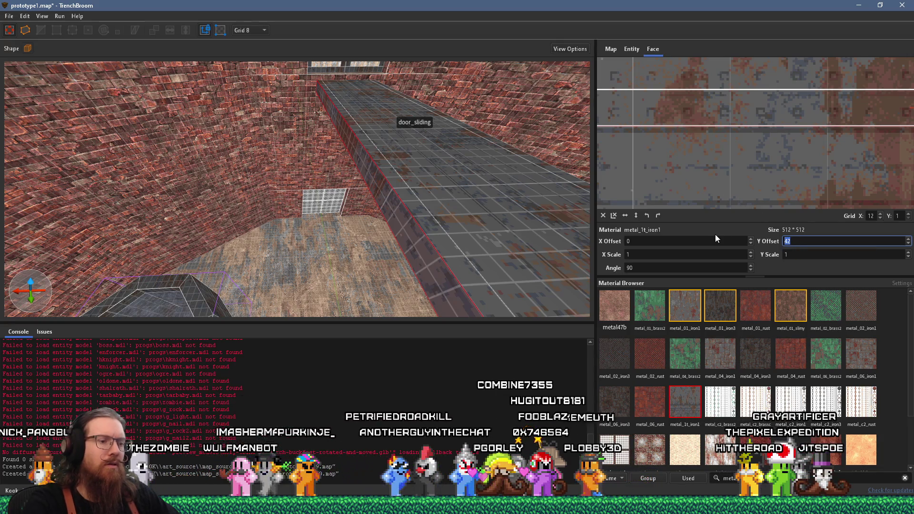
text(32)
key(Return)
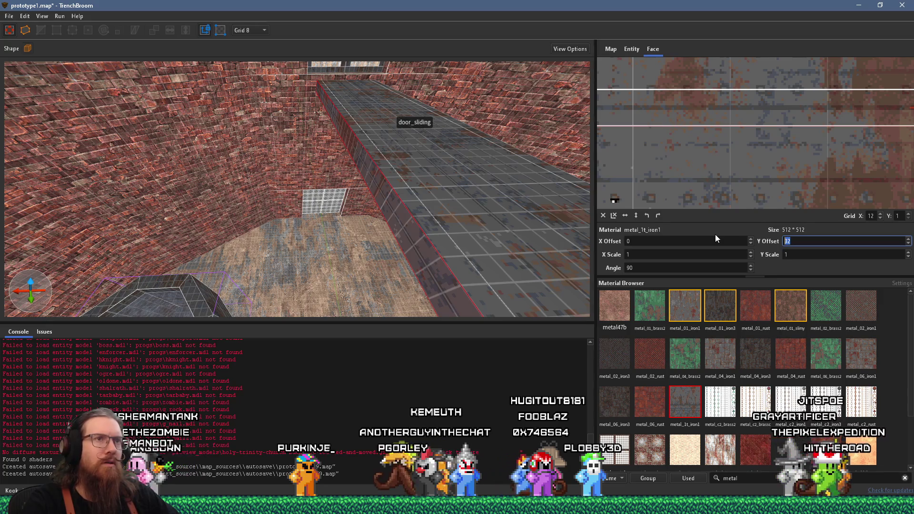
text(40)
key(Return)
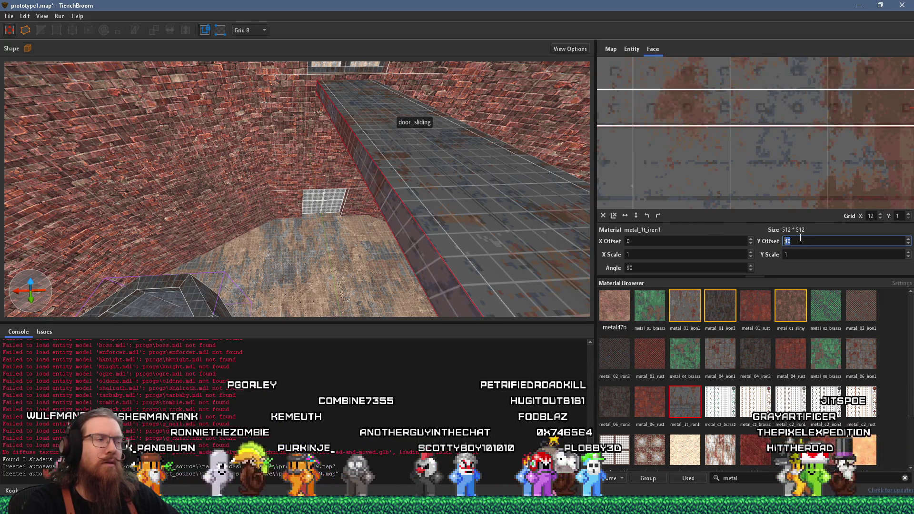
- Adjust the vertical texture offset on the walkway's long thin face and the ledge's top face
mouse_move(459, 190)
mouse_down()
mouse_move(480, 160)
mouse_move(516, 143)
mouse_move(397, 157)
mouse_move(470, 157)
mouse_move(239, 168)
mouse_move(231, 151)
mouse_move(203, 181)
mouse_up()
click(212, 174)
mouse_move(305, 220)
mouse_down()
mouse_move(362, 222)
mouse_move(496, 195)
mouse_move(444, 226)
mouse_up()
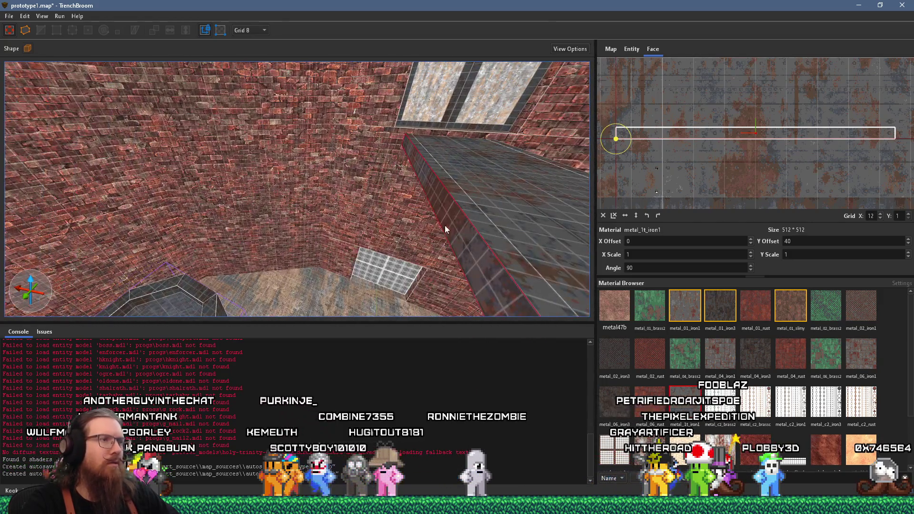
click(484, 229)
scroll(763, 141, up, 5)
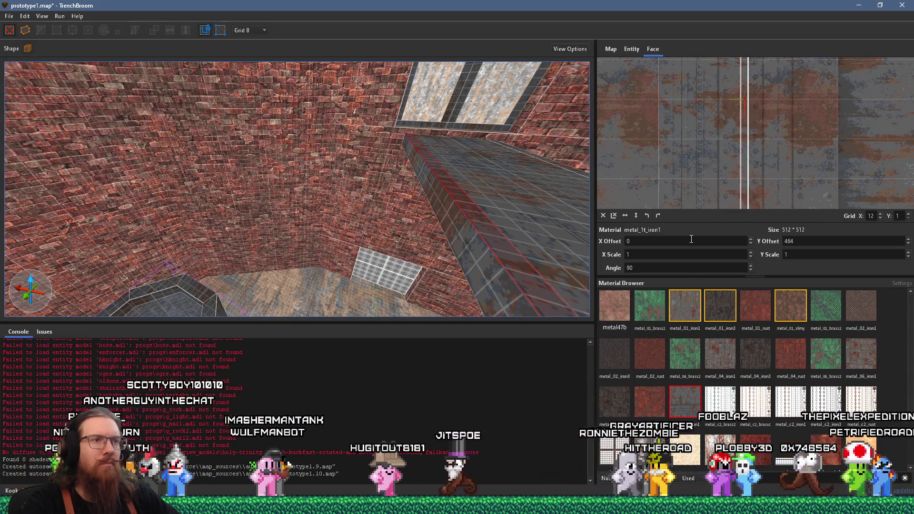
scroll(818, 247, up, 7)
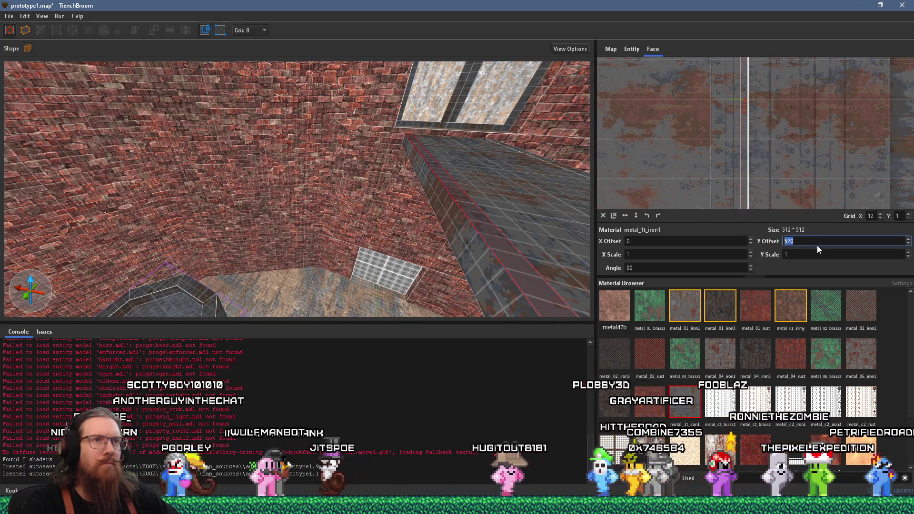
scroll(817, 245, down, 1)
scroll(543, 219, up, 2)
- Adjust the vertical texture offset on the walkway's right-side strip face
mouse_move(542, 224)
mouse_down()
mouse_move(461, 190)
mouse_move(426, 101)
mouse_up()
mouse_move(322, 141)
mouse_down()
mouse_move(294, 270)
mouse_move(320, 226)
mouse_move(281, 219)
mouse_up()
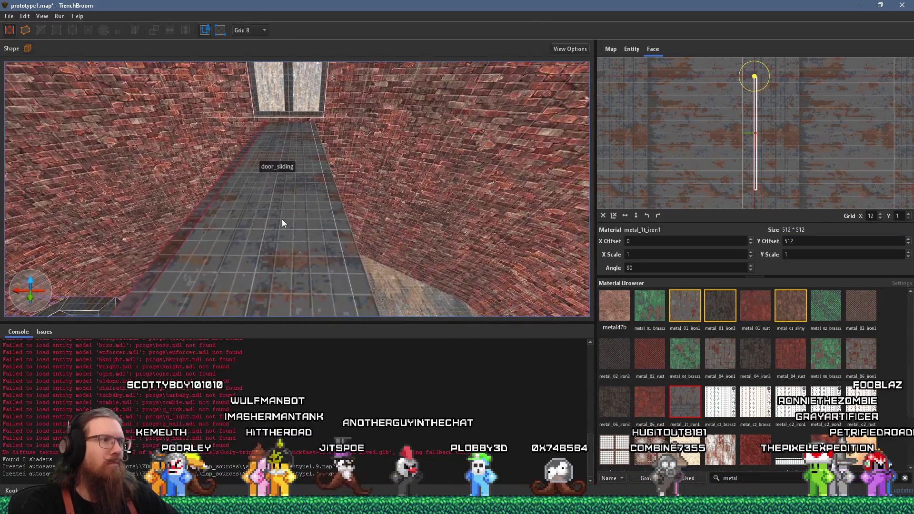
shift+click(347, 244)
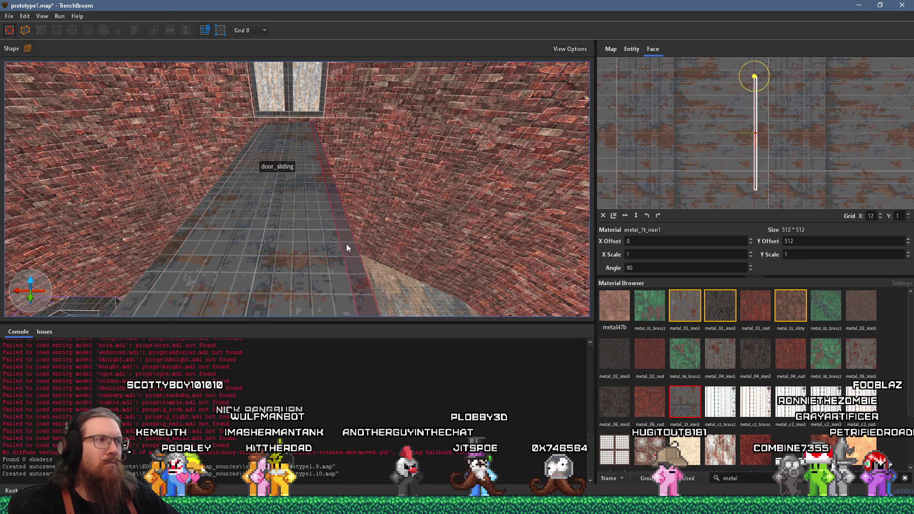
scroll(812, 240, down, 6)
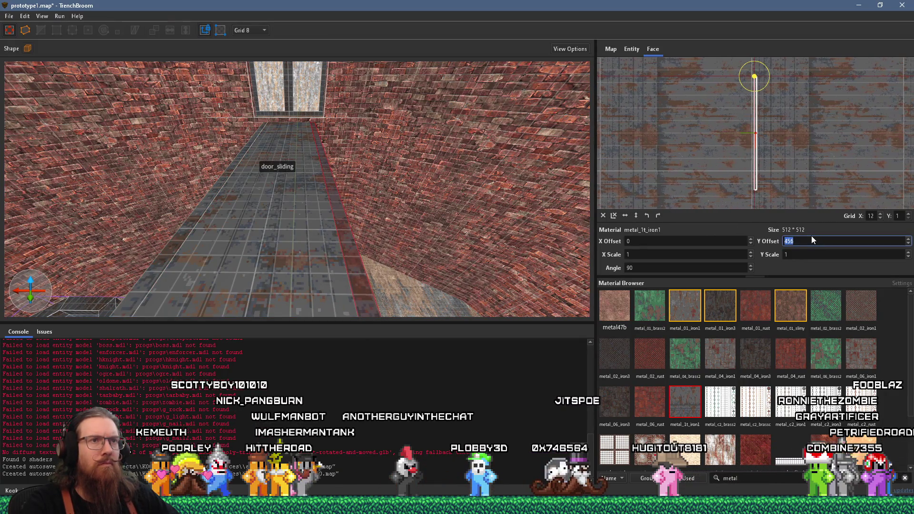
scroll(812, 241, up, 1)
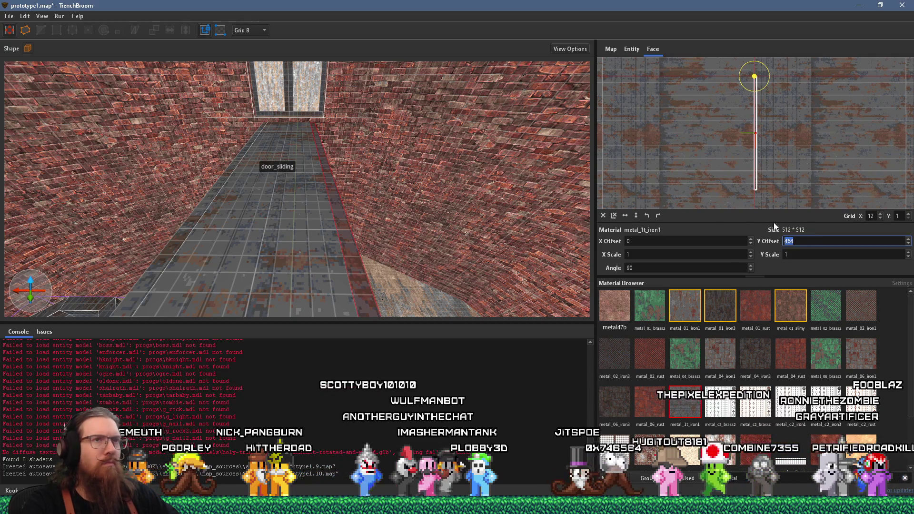
scroll(776, 193, up, 3)
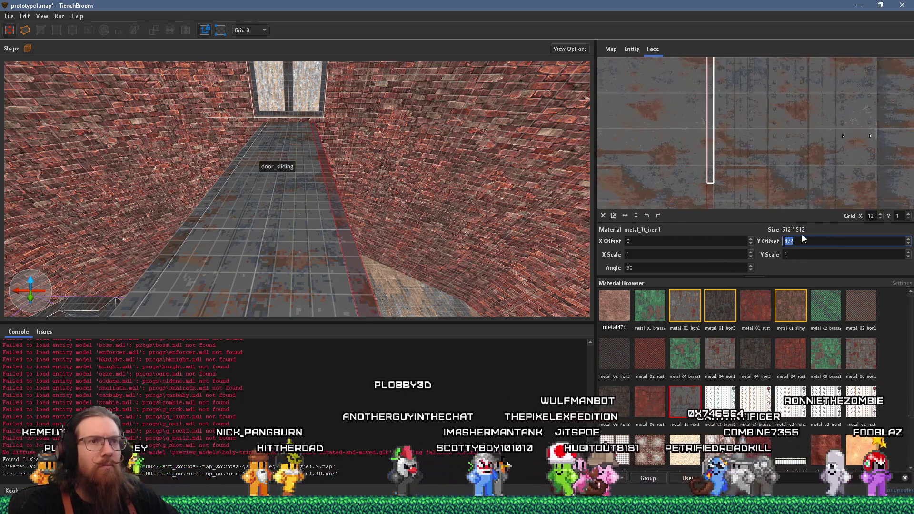
scroll(806, 241, down, 4)
scroll(806, 241, down, 2)
- Realign the underside and top faces, leaving the top's Y offset at 239.999969
mouse_move(500, 228)
mouse_down()
mouse_move(381, 120)
mouse_move(339, 62)
mouse_move(313, 151)
mouse_up()
click(328, 133)
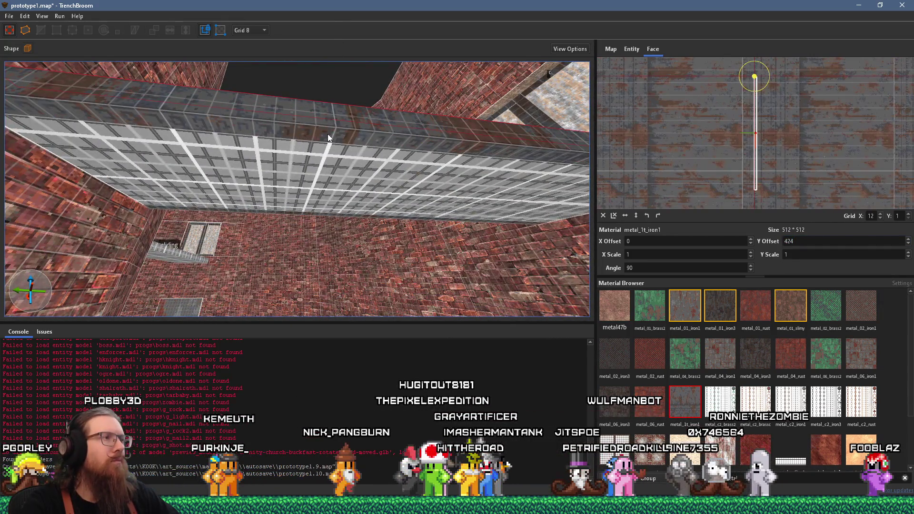
mouse_move(347, 148)
mouse_down()
mouse_move(361, 264)
mouse_move(335, 153)
mouse_up()
click(335, 153)
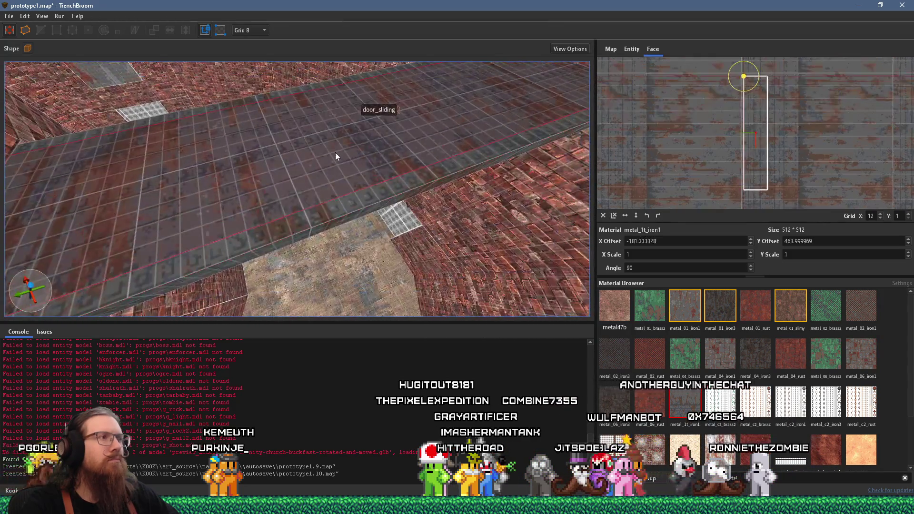
scroll(704, 178, up, 2)
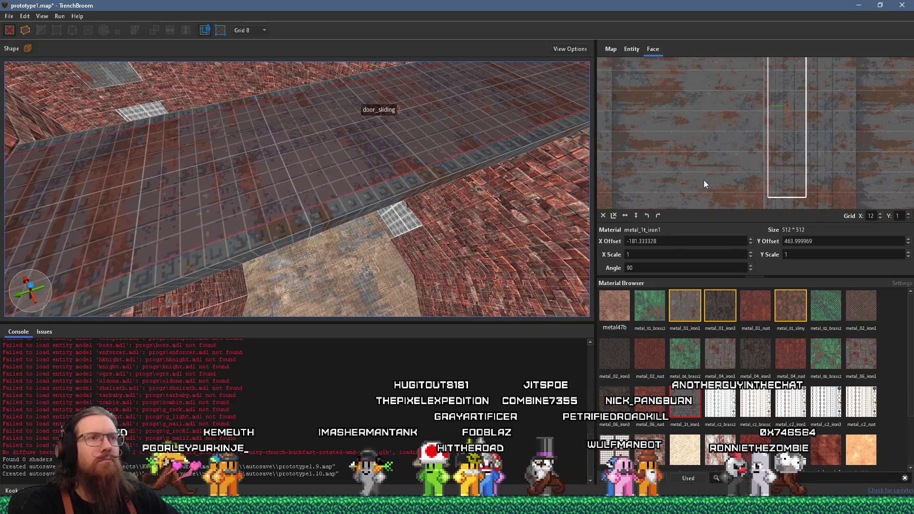
scroll(827, 242, down, 2)
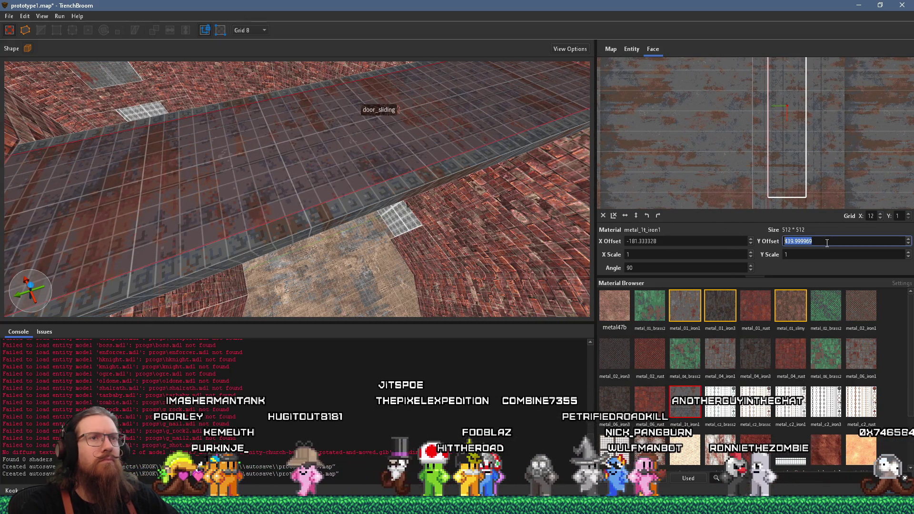
scroll(828, 243, down, 9)
scroll(827, 243, down, 17)
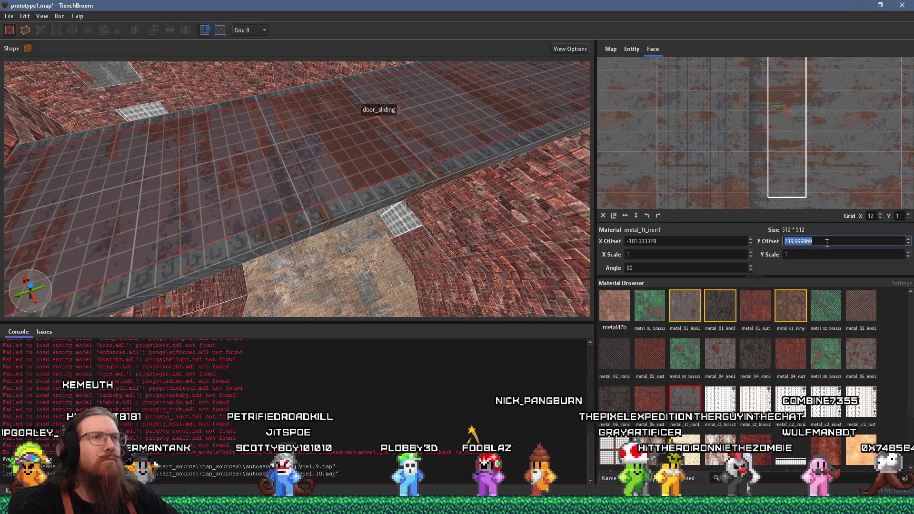
mouse_move(555, 271)
mouse_down()
mouse_move(430, 258)
mouse_move(330, 156)
mouse_move(373, 142)
mouse_move(438, 178)
mouse_move(304, 173)
mouse_move(377, 243)
mouse_up()
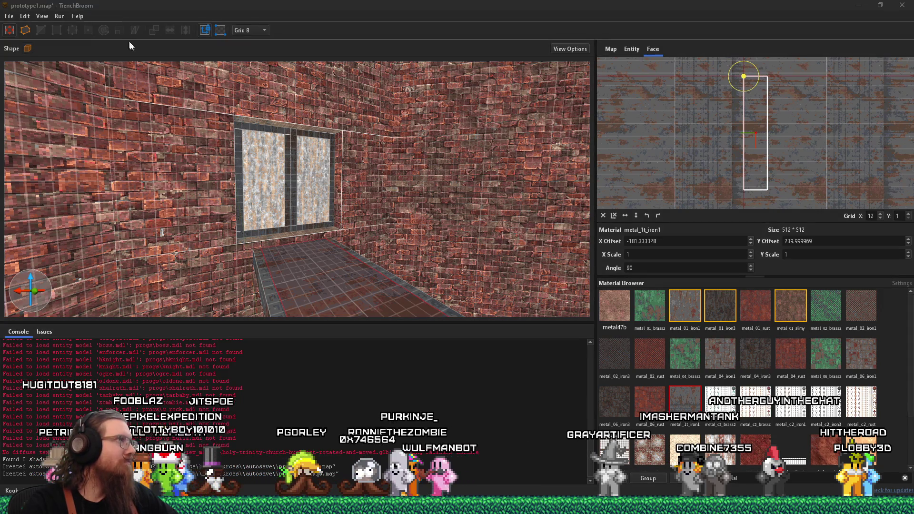
- Save the map and bring up the worldspawn entity's properties
click(8, 16)
click(39, 67)
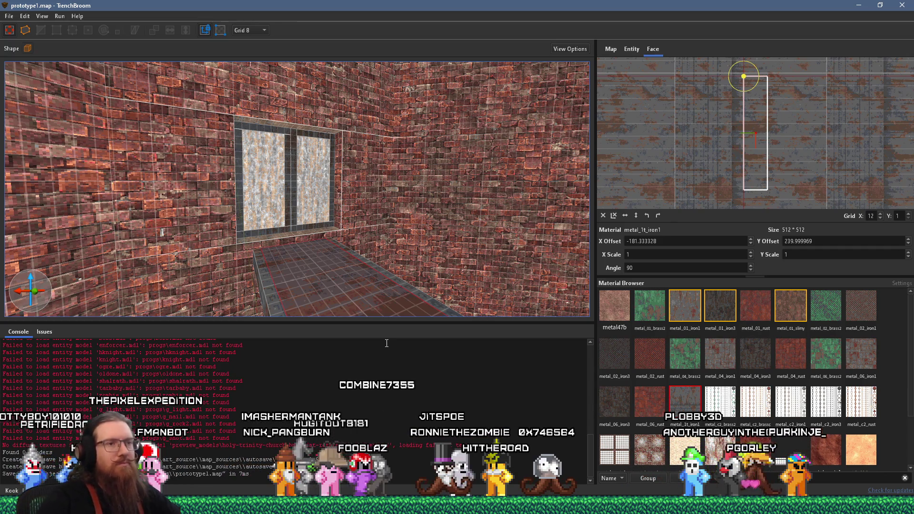
click(632, 50)
click(611, 50)
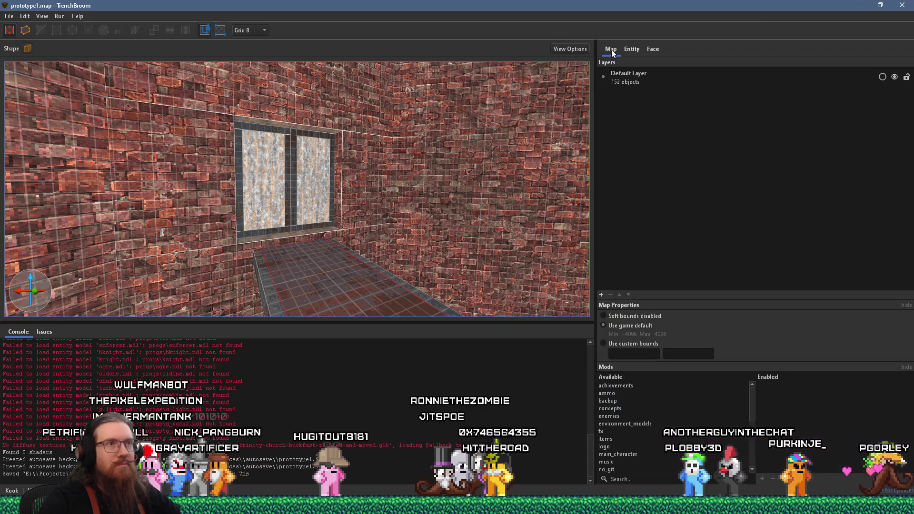
click(633, 54)
key(Escape)
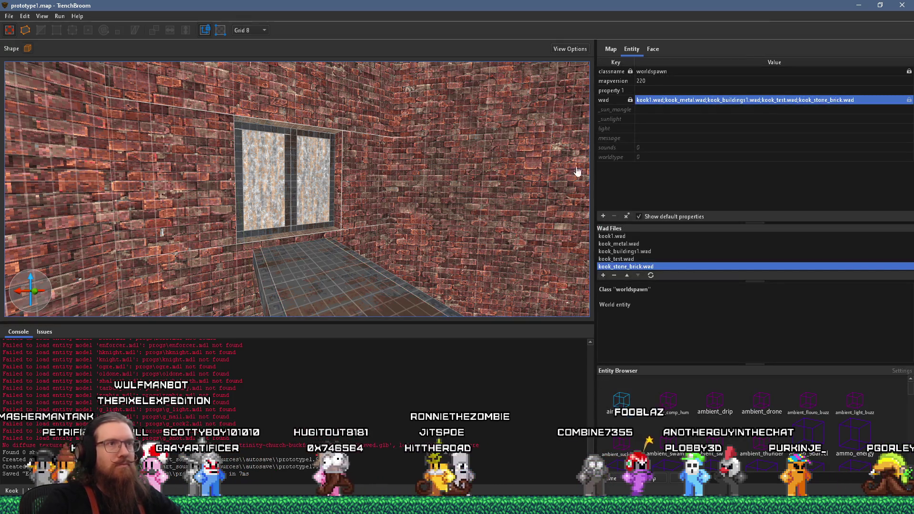
- Dismiss the Load Wad dialog and delete the stray 'property 1' key from worldspawn
click(603, 277)
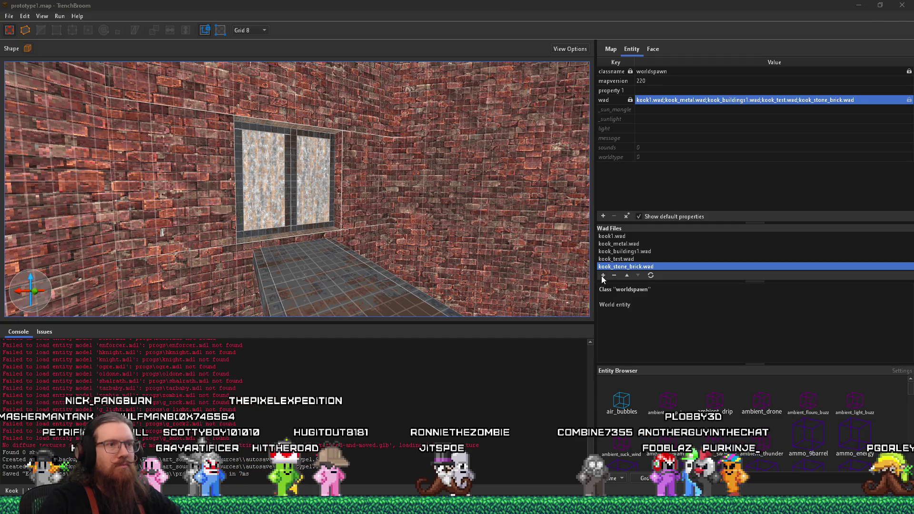
click(489, 338)
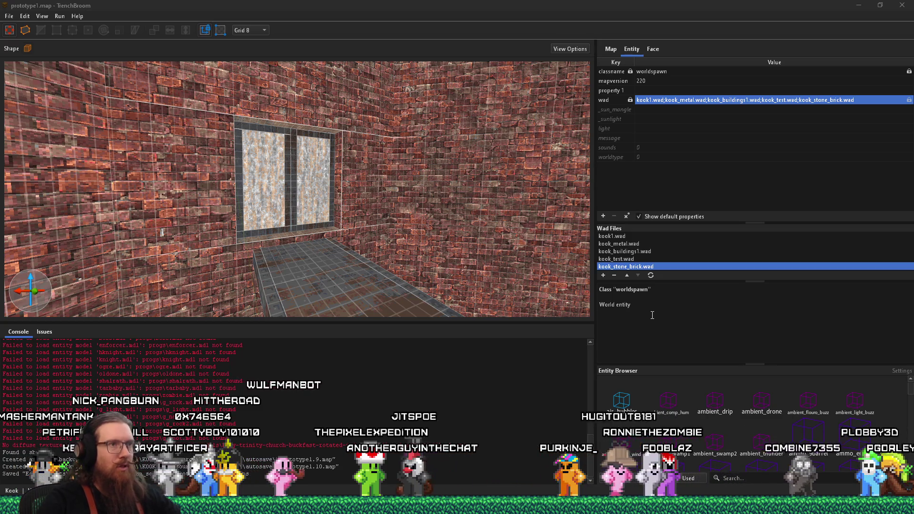
click(611, 158)
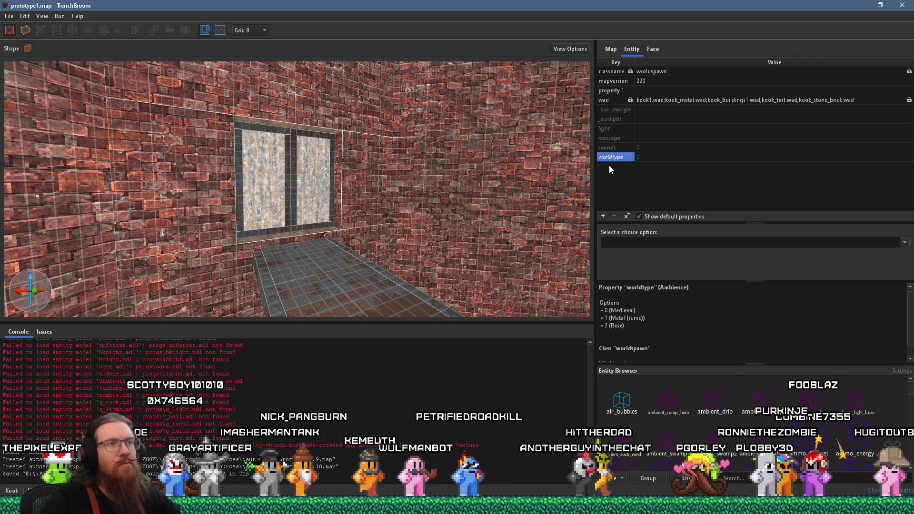
click(614, 93)
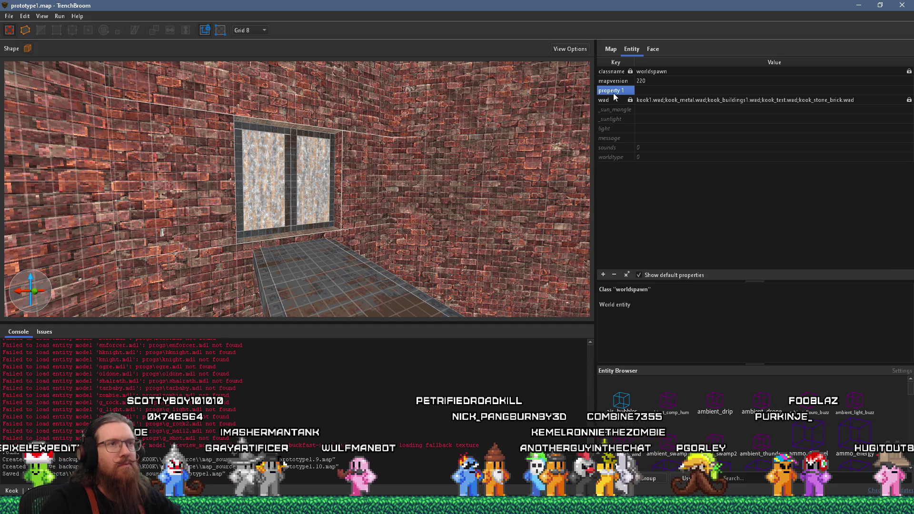
click(612, 275)
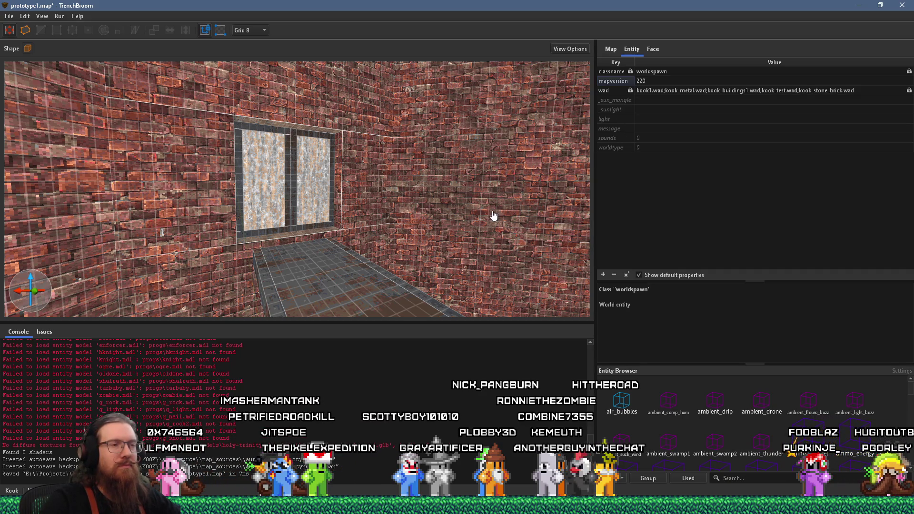
- Orbit to view the door_sliding platform from the side and from below
scroll(481, 236, down, 5)
scroll(486, 239, up, 5)
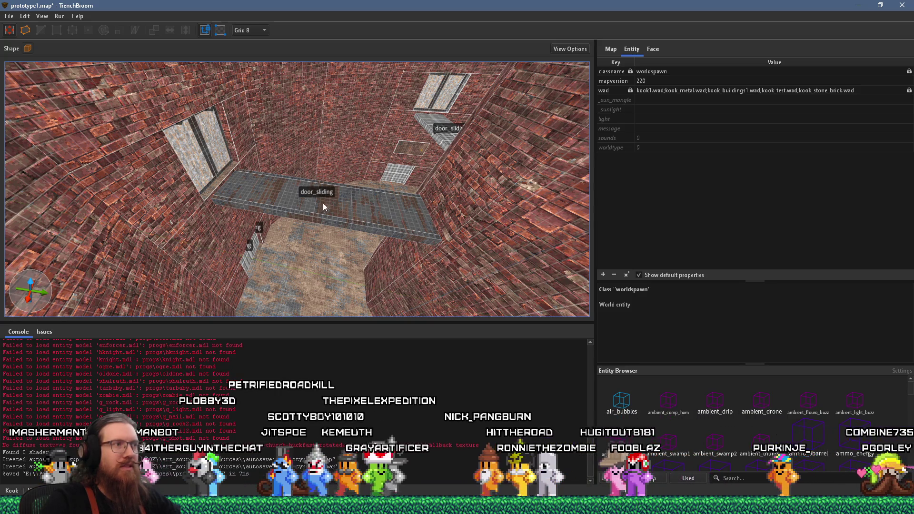
mouse_move(368, 176)
mouse_down()
mouse_move(449, 166)
mouse_move(354, 181)
mouse_move(309, 155)
mouse_up()
mouse_move(326, 235)
mouse_down()
mouse_move(312, 178)
mouse_move(319, 139)
mouse_move(293, 116)
mouse_move(367, 149)
mouse_move(296, 247)
mouse_up()
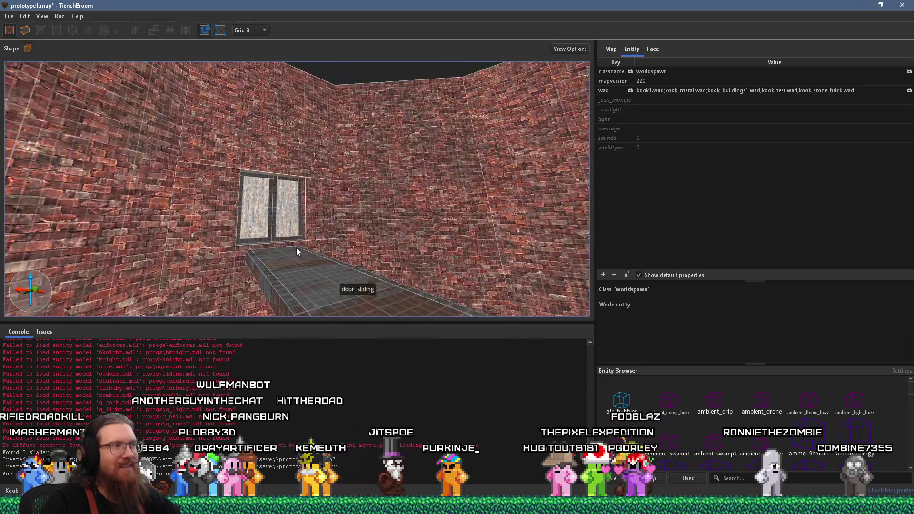
- Select the door_sliding walkway, set the grid size to 4, then deselect it
click(299, 261)
click(249, 30)
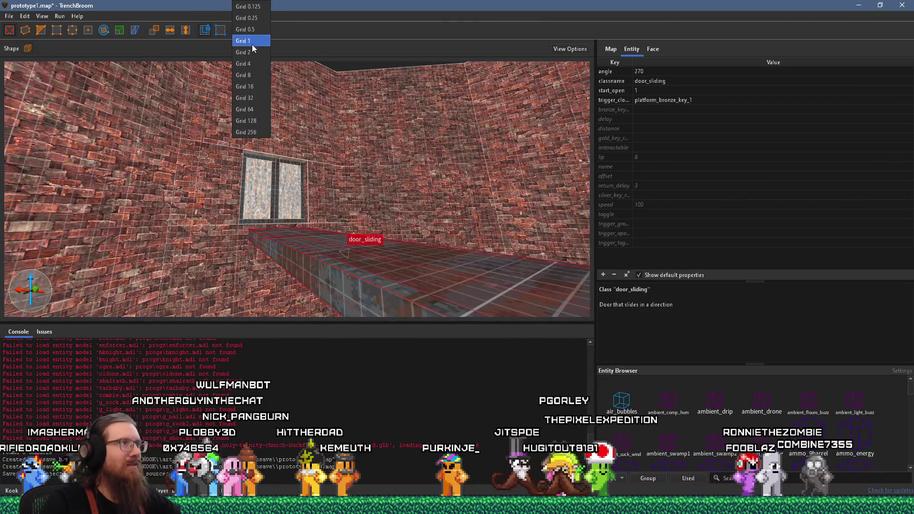
click(254, 63)
mouse_move(297, 132)
mouse_down()
mouse_move(325, 256)
mouse_move(282, 253)
mouse_move(259, 262)
mouse_move(252, 230)
mouse_move(260, 167)
mouse_move(231, 235)
mouse_move(211, 228)
mouse_move(222, 244)
mouse_move(217, 238)
mouse_move(263, 256)
mouse_move(176, 215)
mouse_move(255, 240)
mouse_move(348, 213)
mouse_move(334, 229)
mouse_move(313, 213)
mouse_move(291, 113)
mouse_move(273, 94)
mouse_move(324, 119)
mouse_move(406, 245)
mouse_move(408, 265)
mouse_move(380, 279)
mouse_up()
key(Escape)
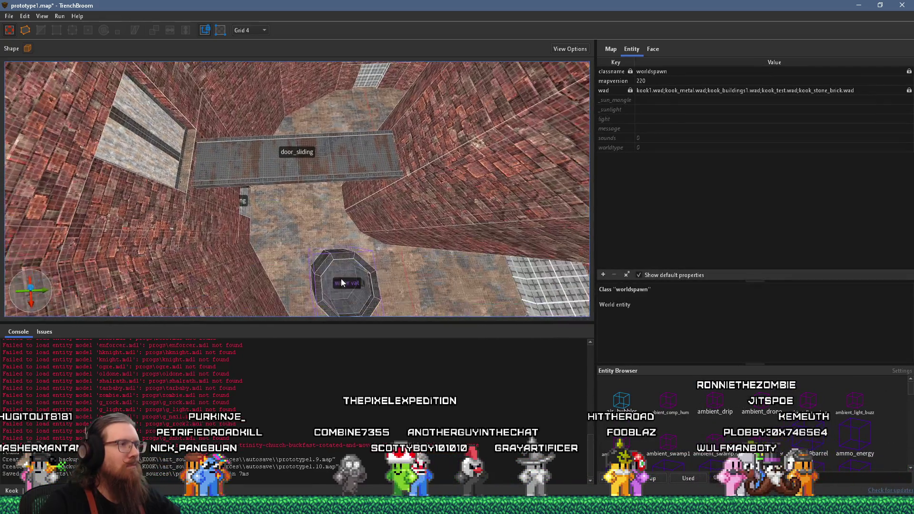
- Swing the view to the window wall so both sliding walkways show, then open the File menu
scroll(348, 288, up, 3)
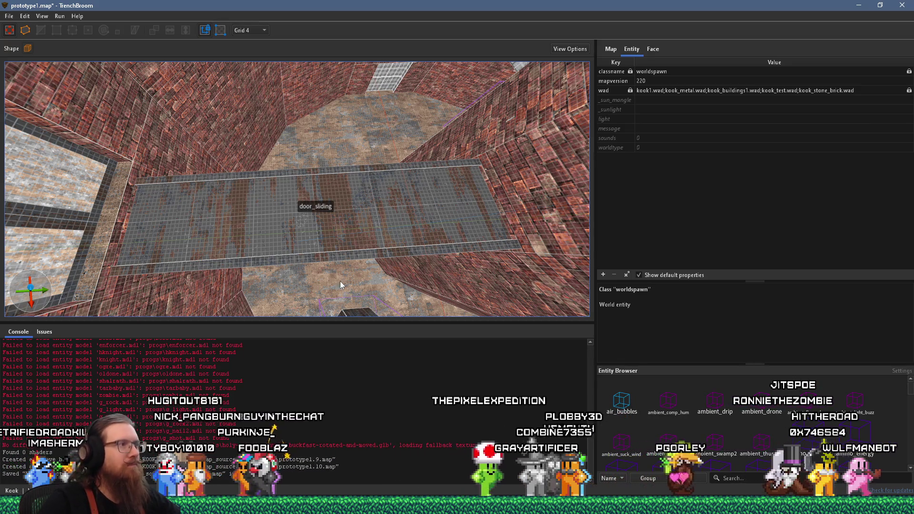
drag(340, 281, 208, 207)
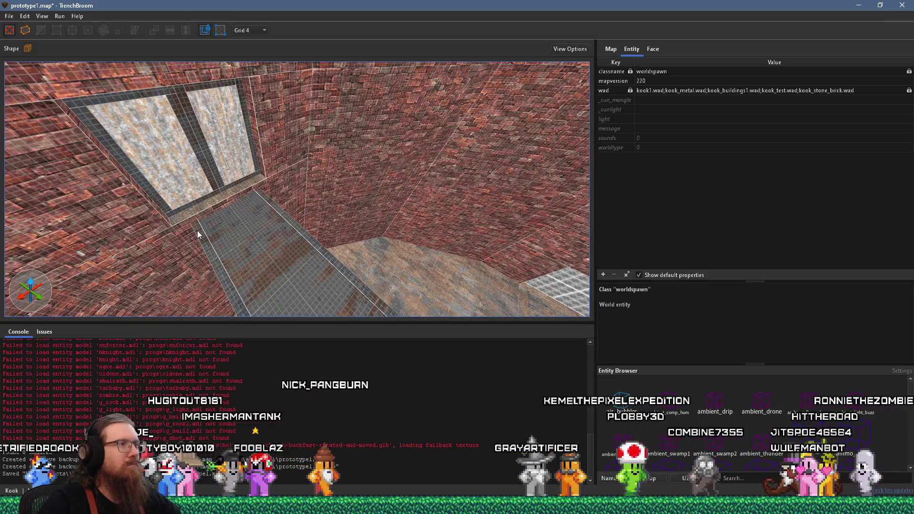
mouse_move(194, 230)
mouse_down()
mouse_move(288, 231)
mouse_move(296, 210)
mouse_move(352, 198)
mouse_move(246, 274)
mouse_up()
click(8, 16)
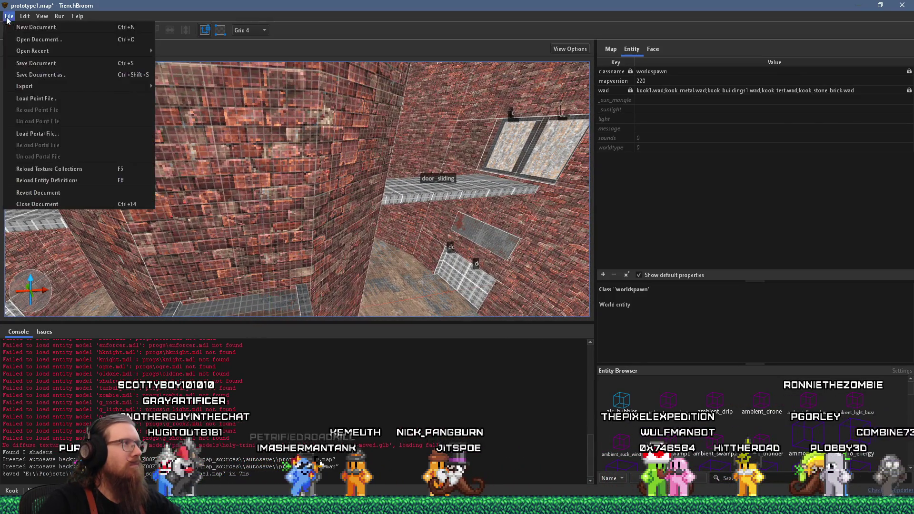
- Save prototype1.map, look around the room to check it, then bring up the window switcher
click(21, 67)
mouse_move(245, 192)
mouse_down()
mouse_move(218, 201)
mouse_move(254, 207)
mouse_move(204, 228)
mouse_move(161, 221)
mouse_move(201, 172)
mouse_move(351, 194)
mouse_move(215, 193)
mouse_up()
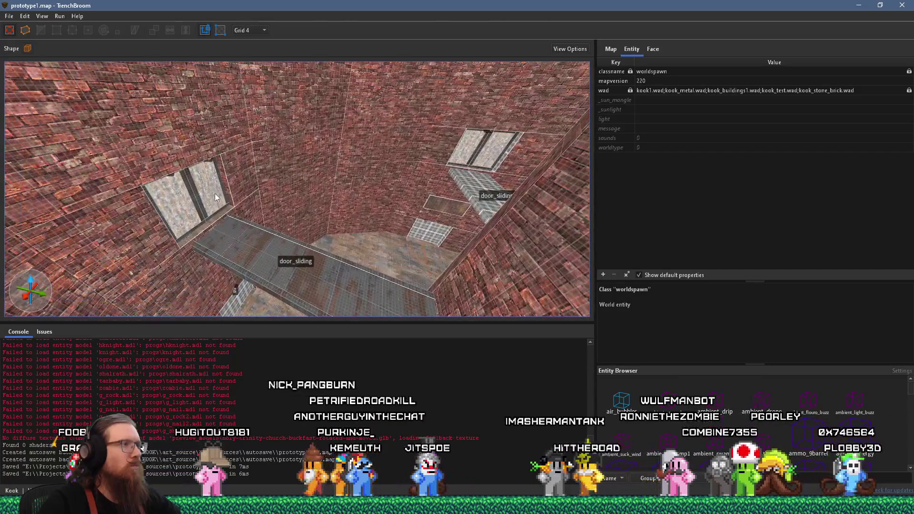
scroll(215, 193, up, 5)
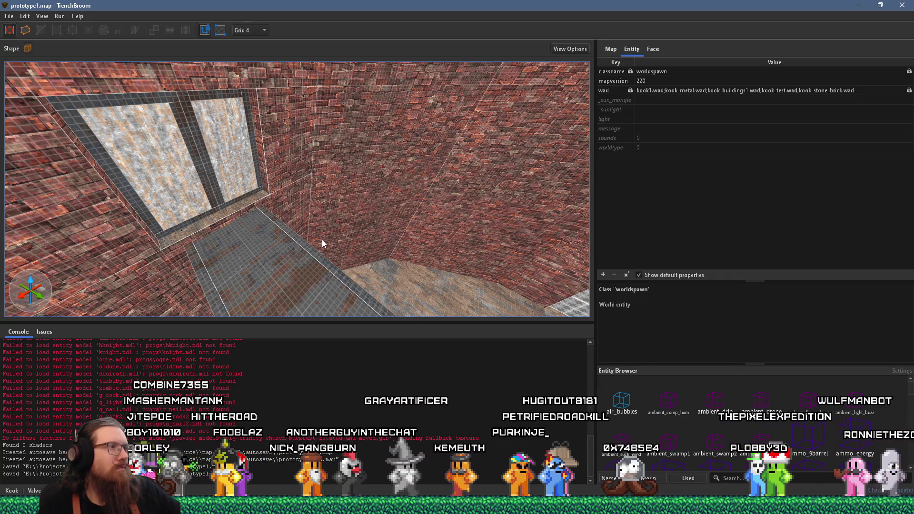
scroll(282, 169, up, 3)
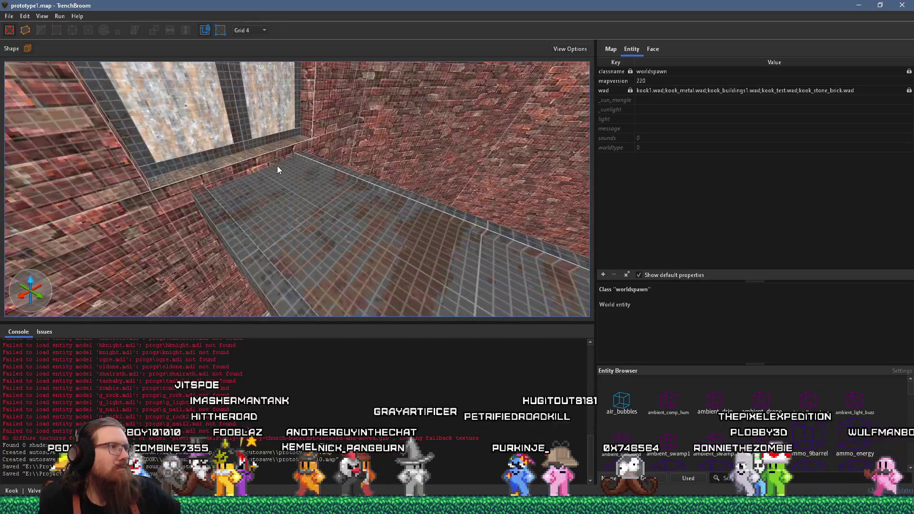
click(10, 16)
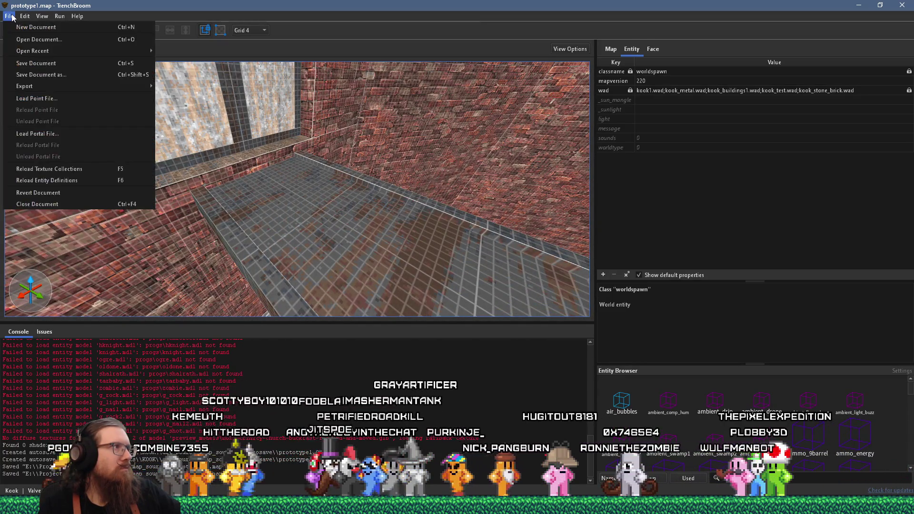
key(alt+tab)
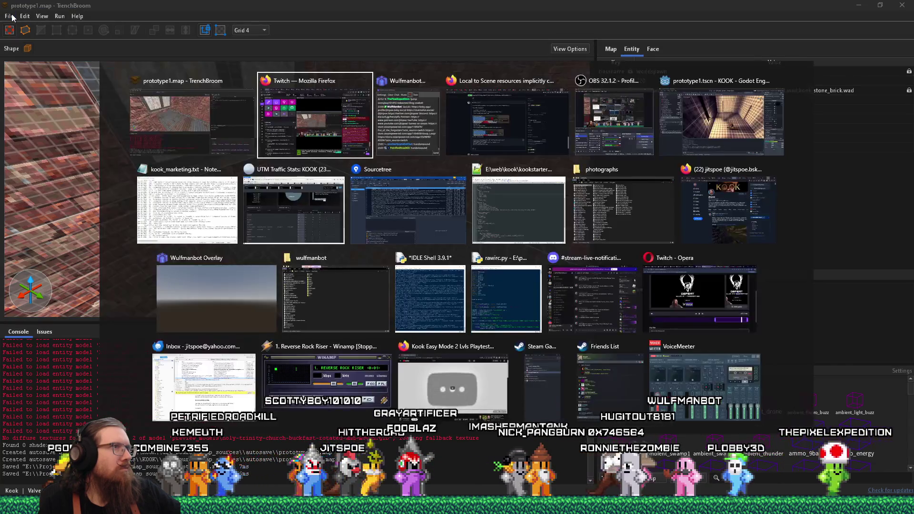
- Glance at Godot, return to TrenchBroom's walkway view, then bring the GitHub browser window forward
key(alt+Tab)
key(alt+Tab)
key(alt+Tab)
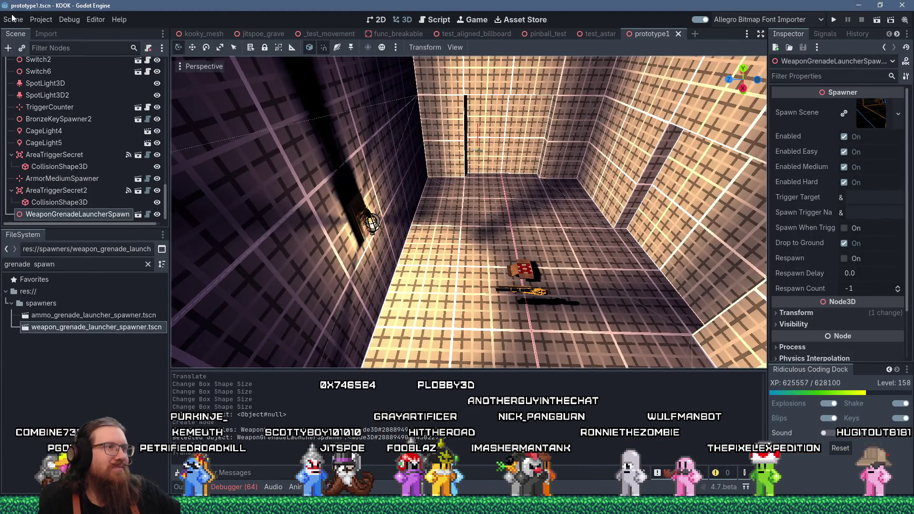
key(alt+Tab)
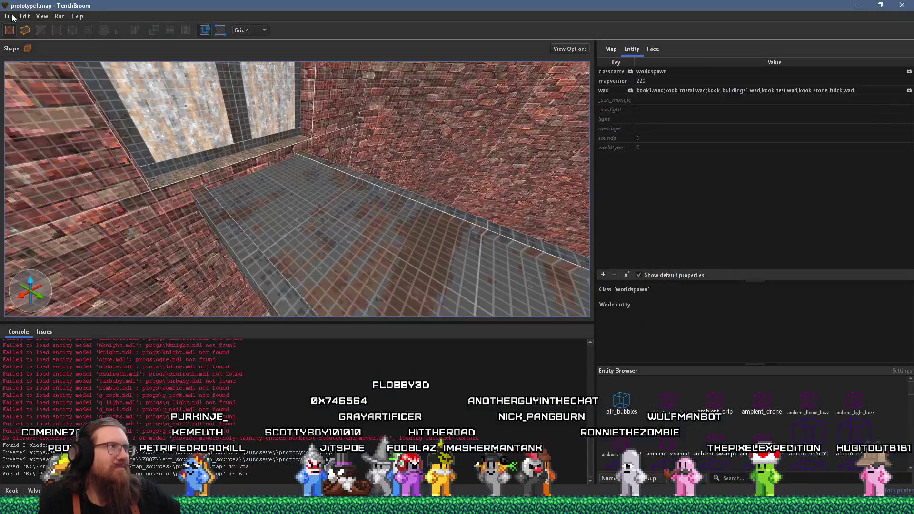
mouse_move(110, 92)
mouse_down()
mouse_move(284, 195)
mouse_move(322, 181)
mouse_move(193, 213)
mouse_up()
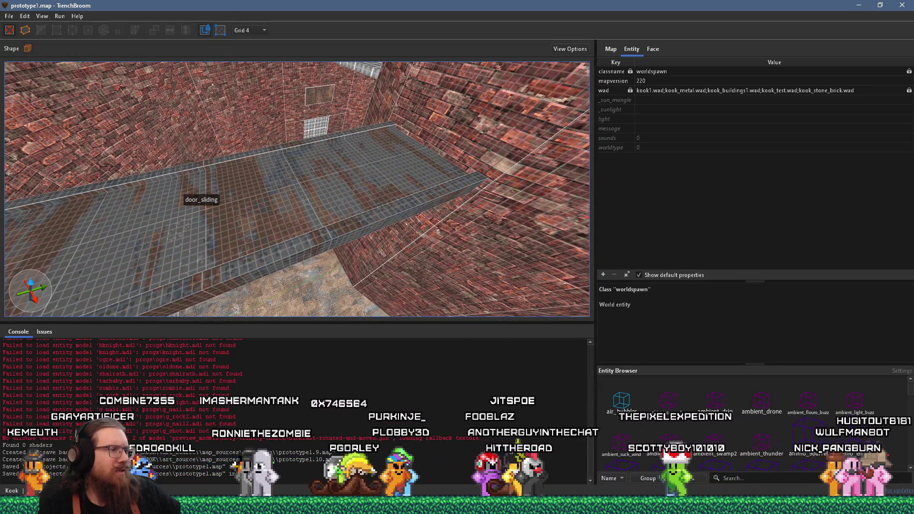
click(524, 506)
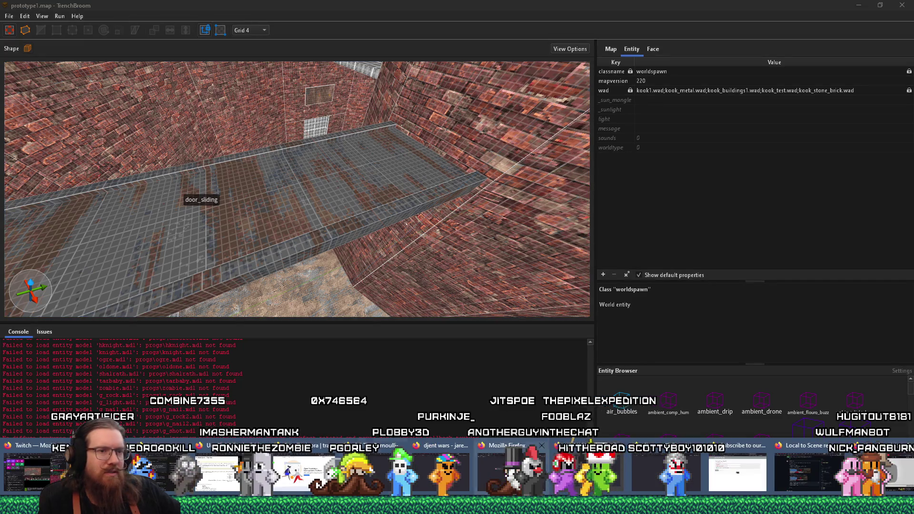
click(789, 478)
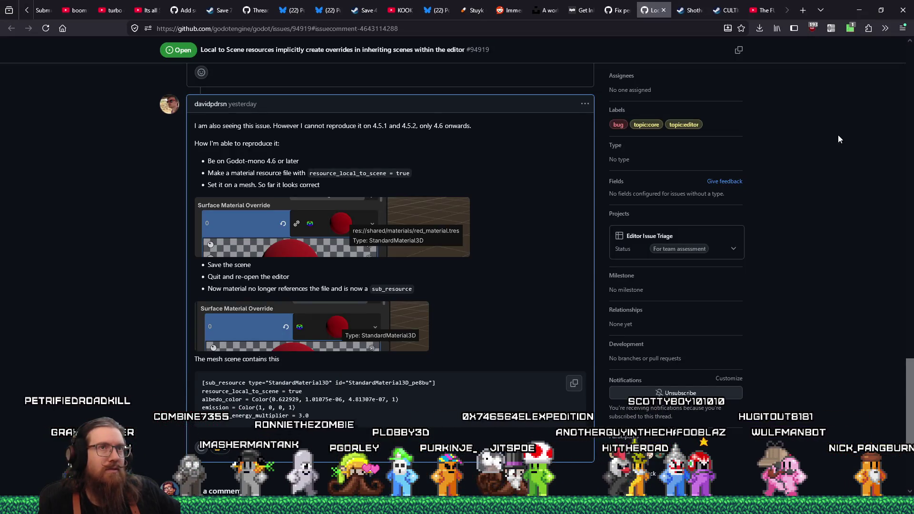
- Search the web in a new tab for 'trenchbroom texture directories'
click(802, 10)
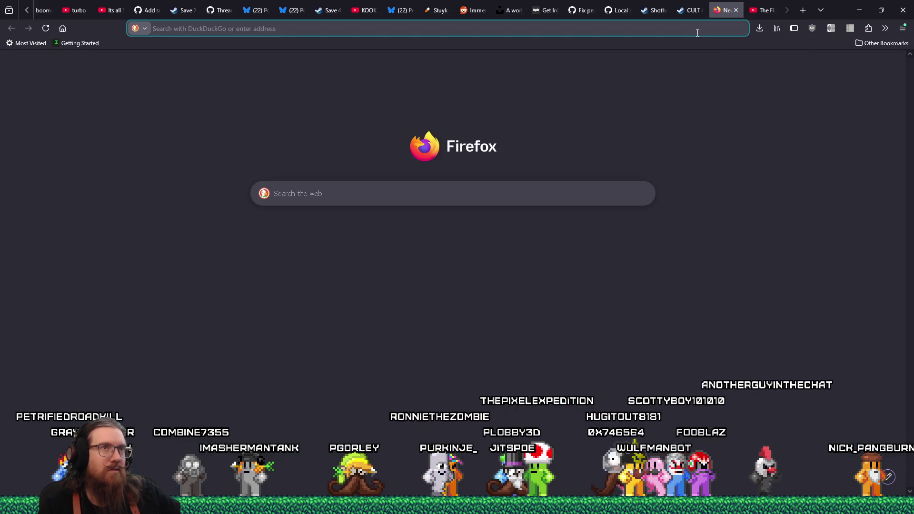
click(714, 33)
text(trenchbroo)
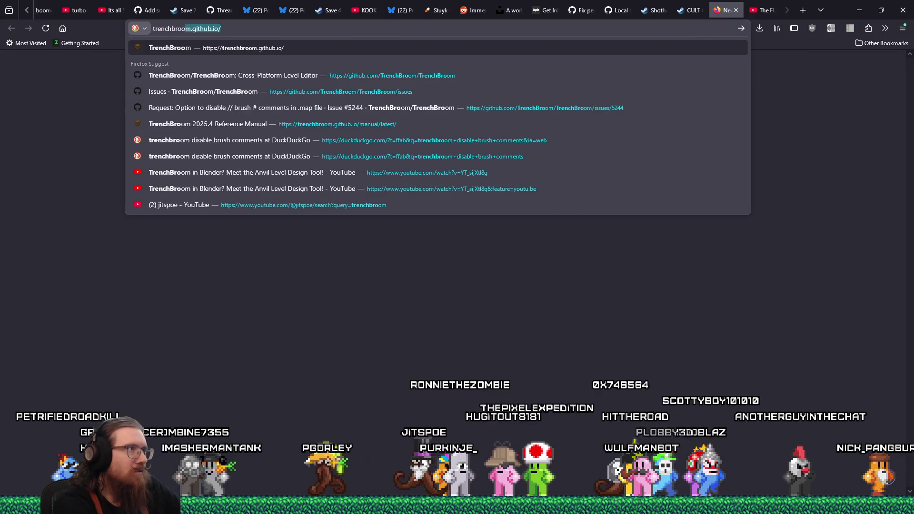
text(m texture director)
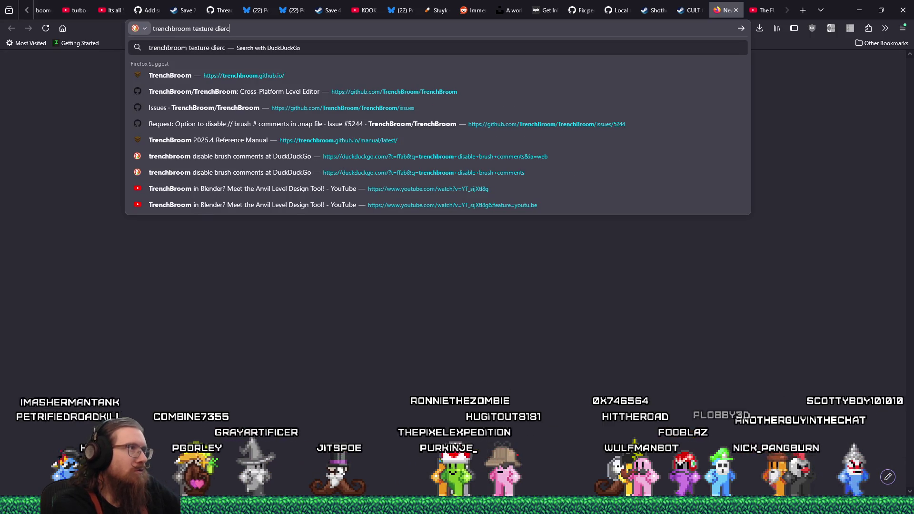
text(ies)
key(Return)
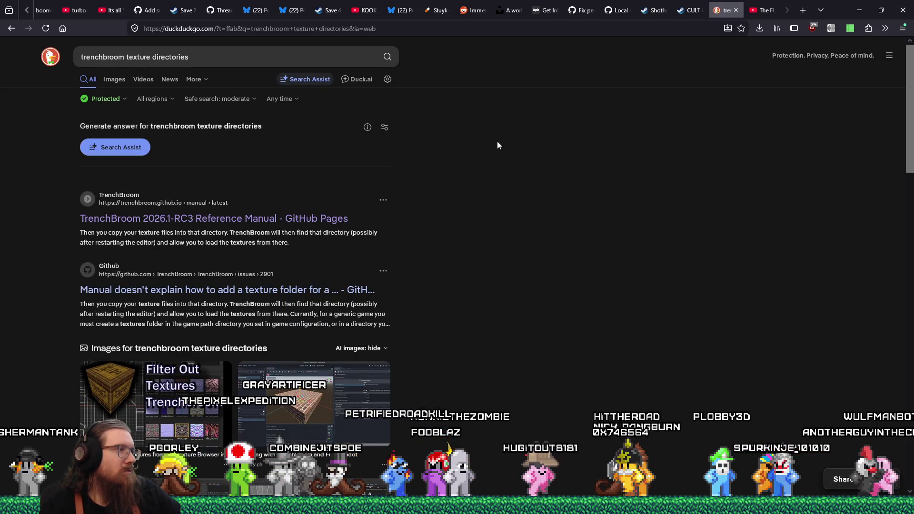
- Open the GitHub issue about adding a texture folder and read through its discussion
click(348, 290)
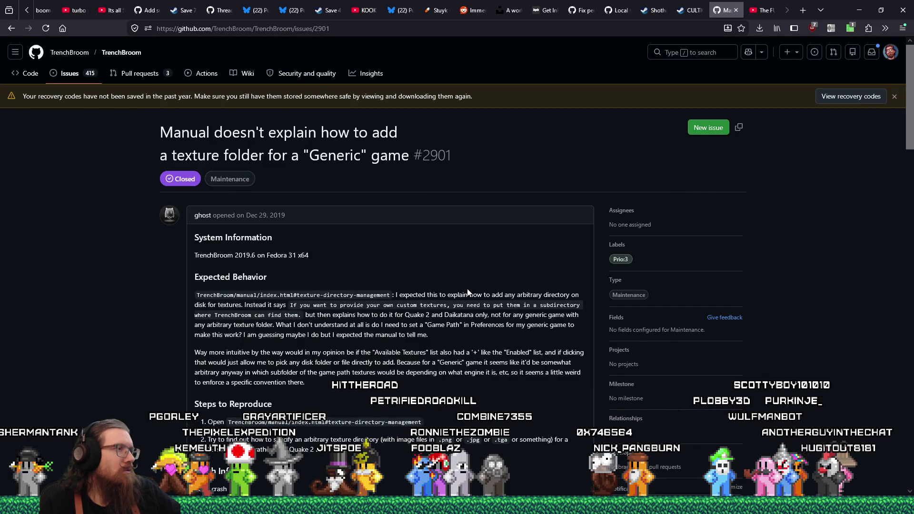
scroll(468, 292, down, 4)
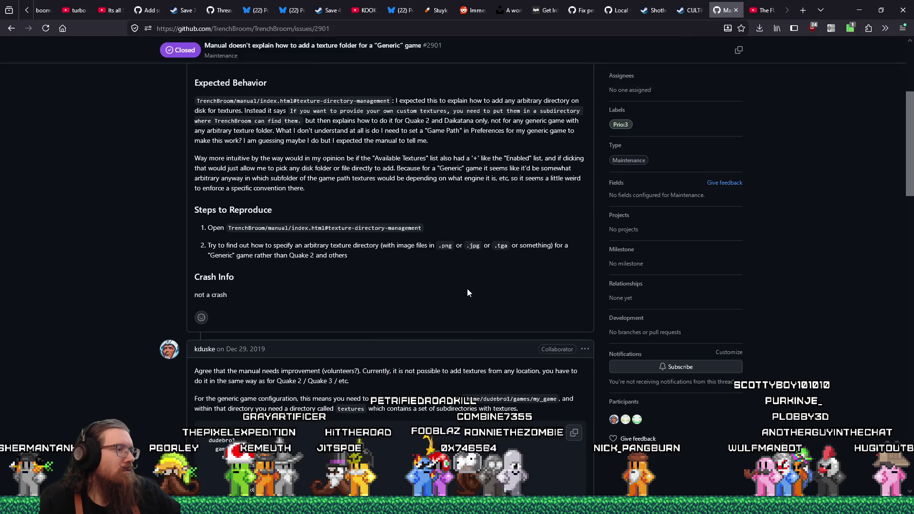
scroll(468, 292, down, 3)
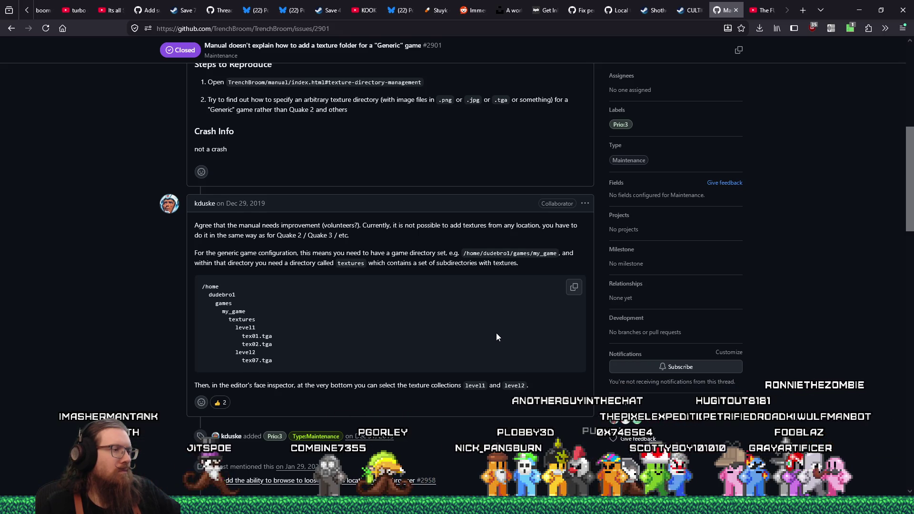
scroll(496, 333, down, 1)
scroll(496, 333, down, 3)
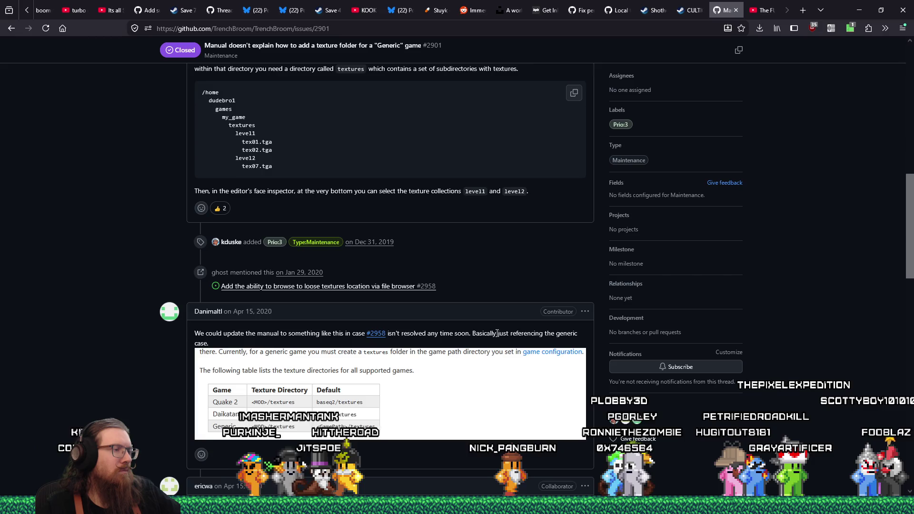
scroll(497, 334, down, 4)
scroll(496, 333, down, 5)
scroll(496, 333, down, 3)
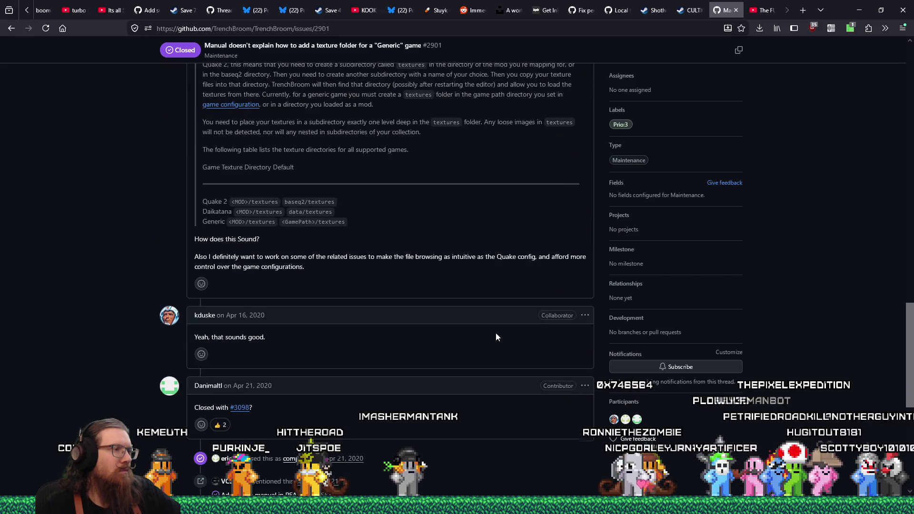
scroll(496, 337, down, 3)
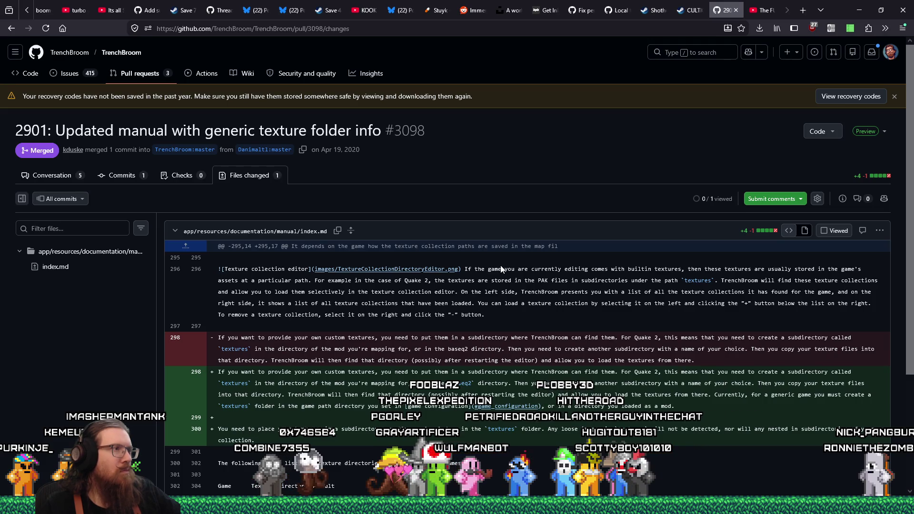
scroll(505, 267, down, 2)
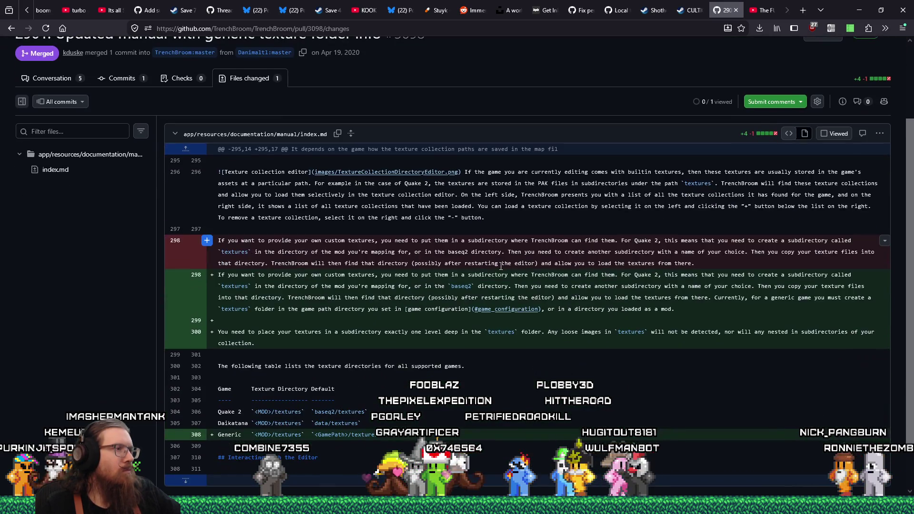
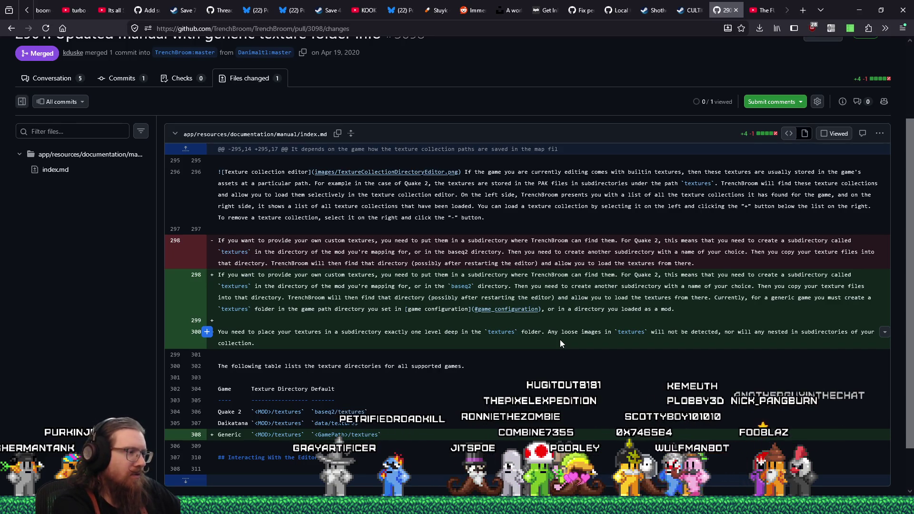
- Open the e:\projects\kook\art_source\map_sources folder in File Explorer from the Run prompt
key(super+r)
text(e:\)
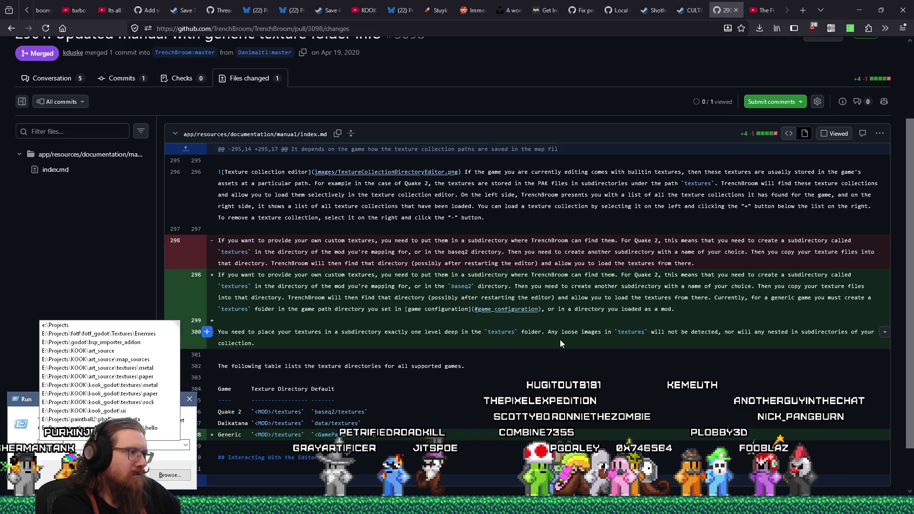
text(projects\kook\)
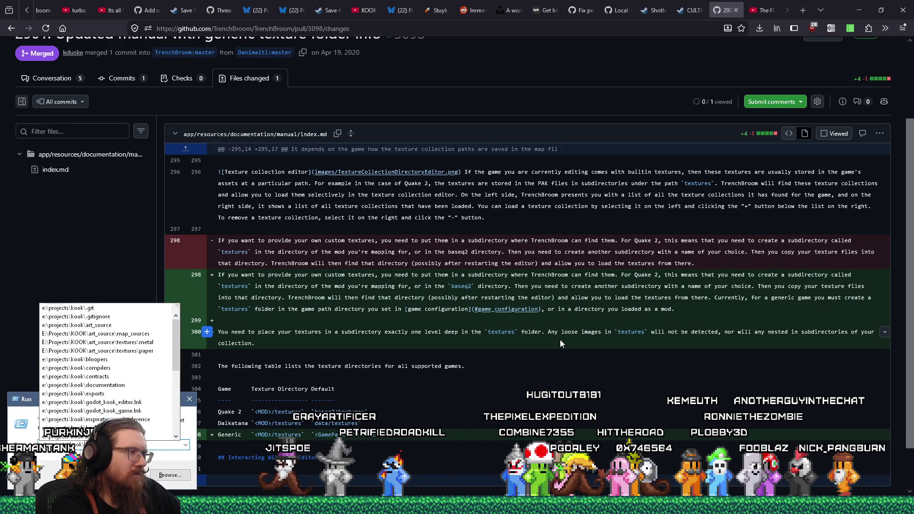
text(art_source\)
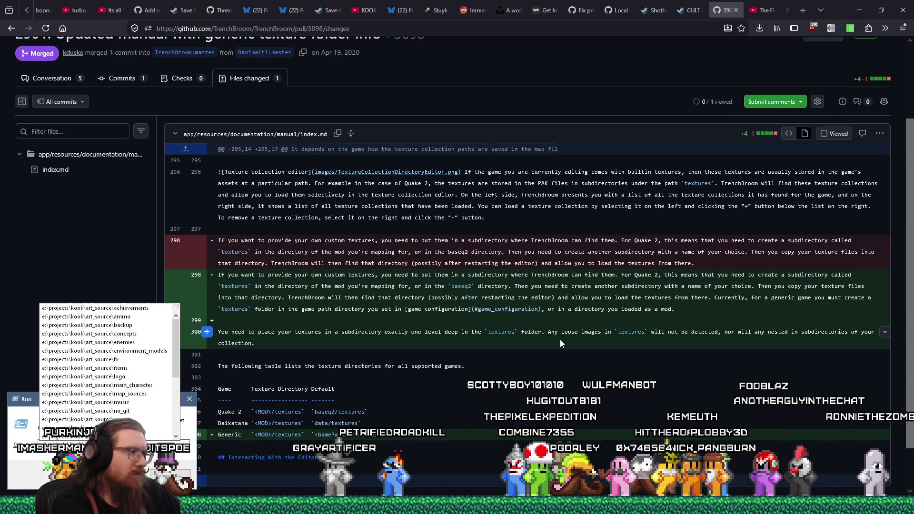
key(Escape)
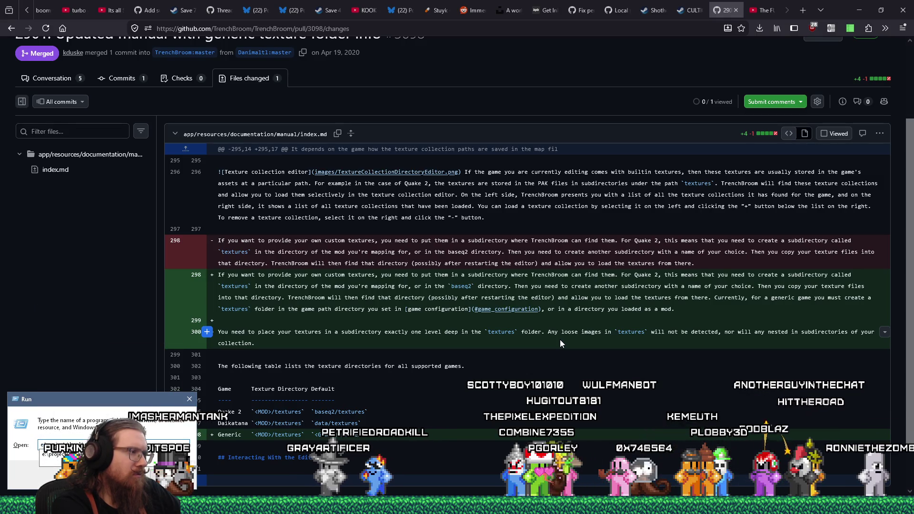
key(Return)
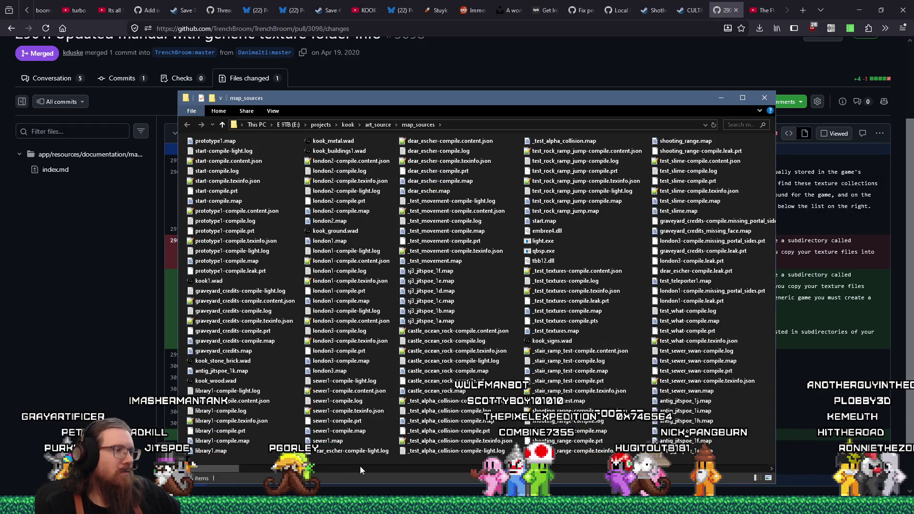
- Go into the map_sources\Trenchbroom\KOOK folder
drag(219, 466, 753, 485)
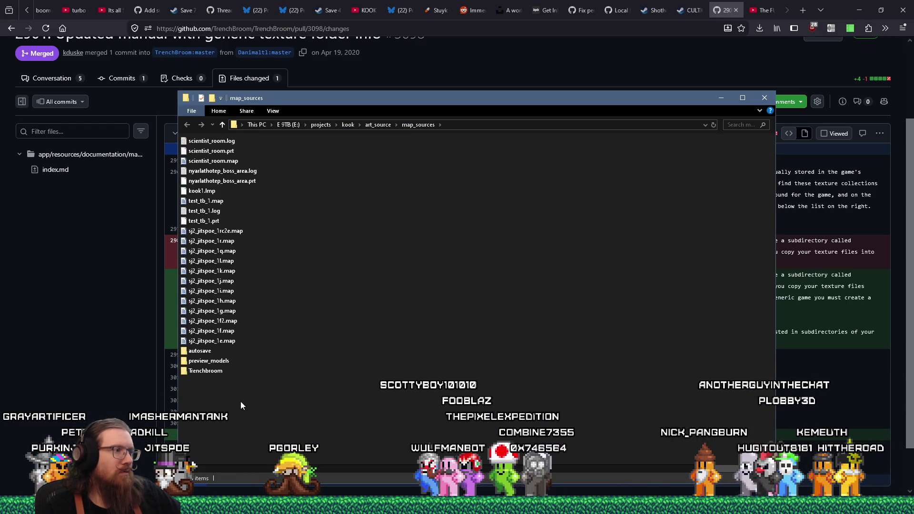
double_click(209, 371)
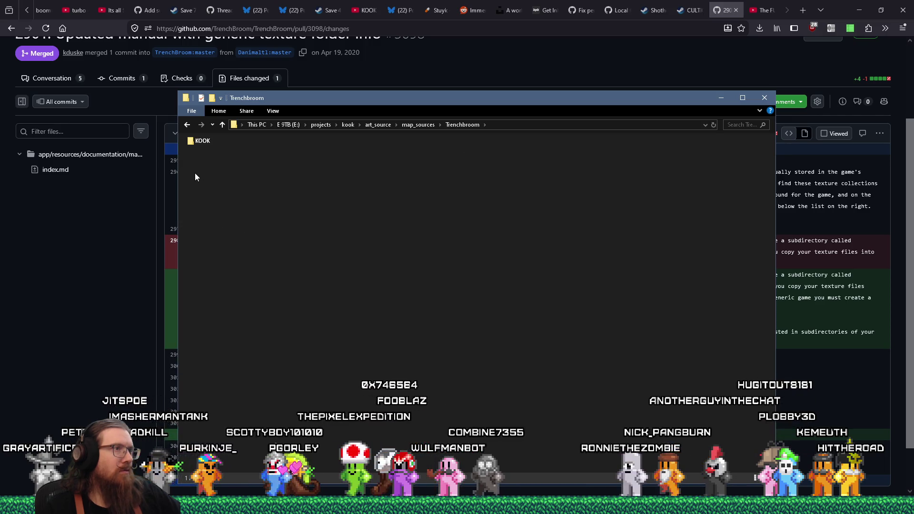
double_click(200, 141)
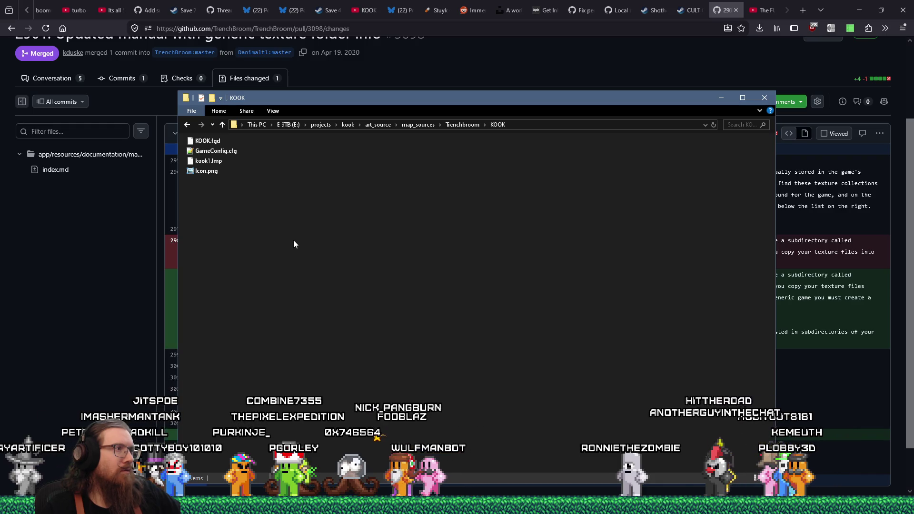
- Create a new folder named textures inside KOOK and open it
right_click(294, 240)
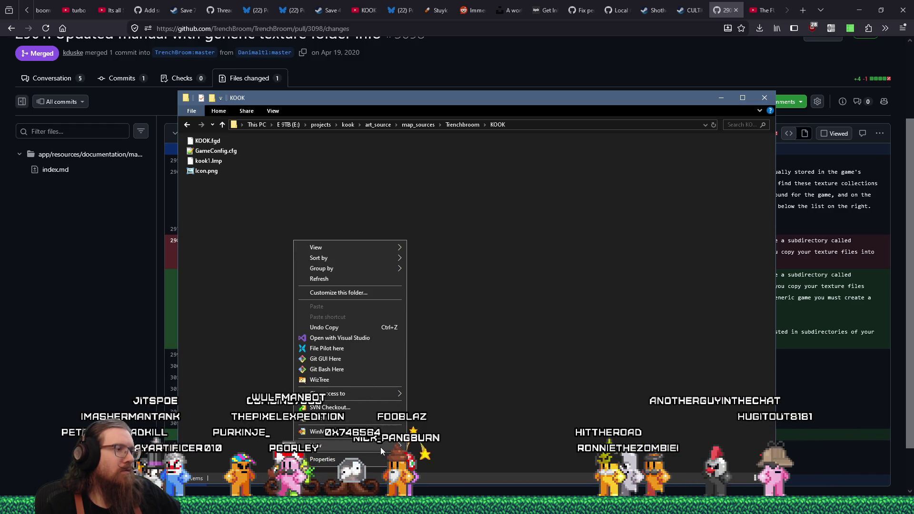
mouse_move(381, 447)
click(495, 327)
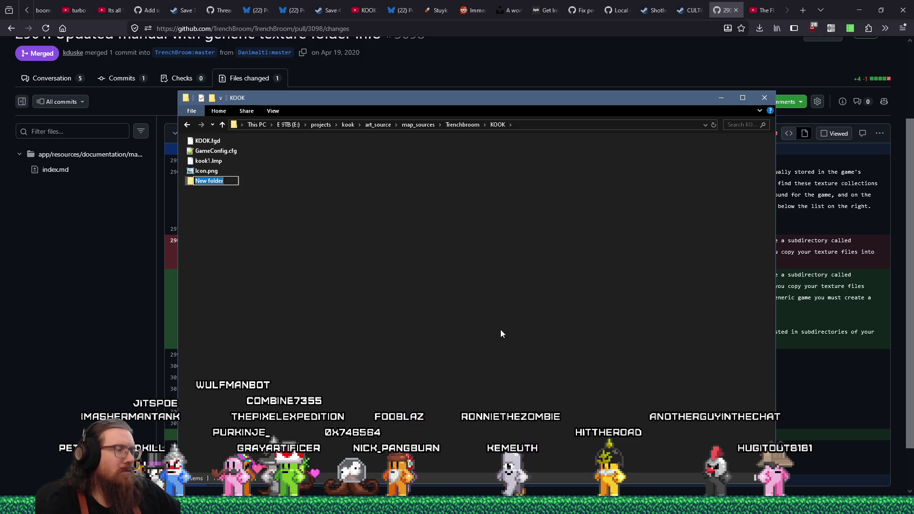
text(textures)
key(Return)
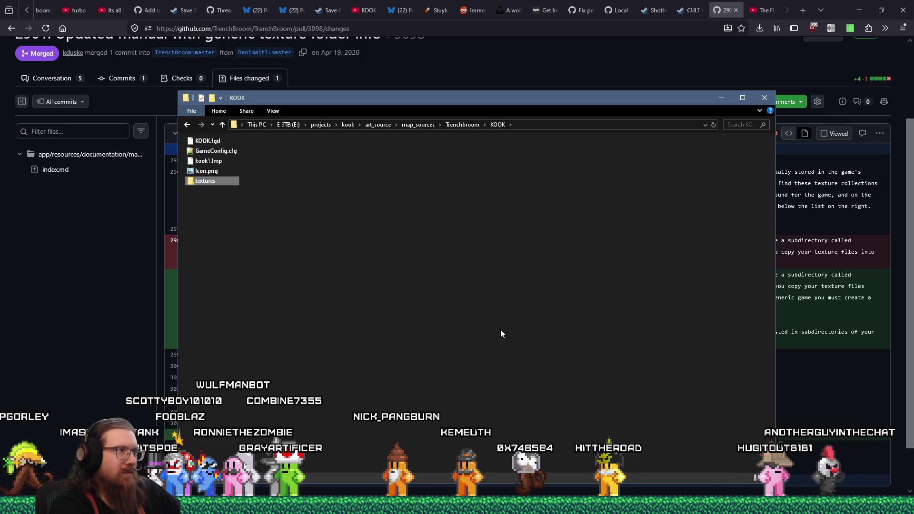
key(Return)
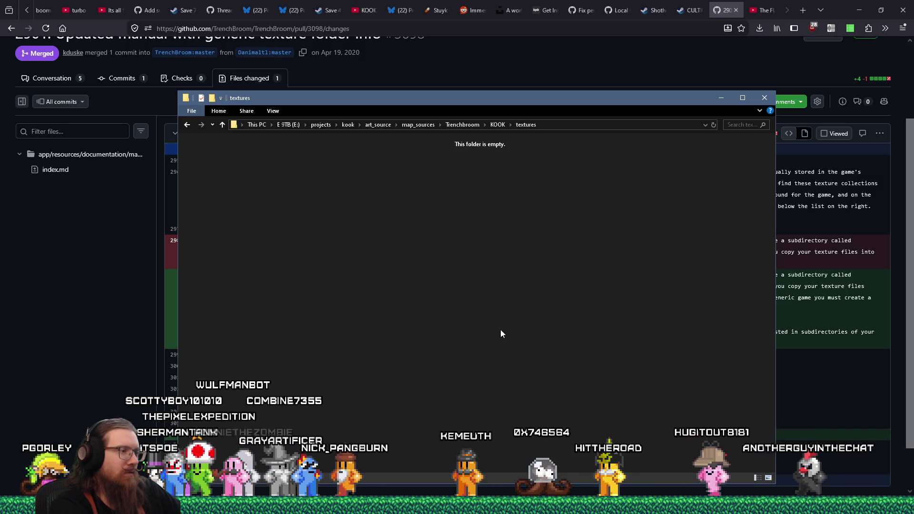
click(390, 506)
- Keep the current arrow sketch and resize the picture to 64 percent
click(53, 29)
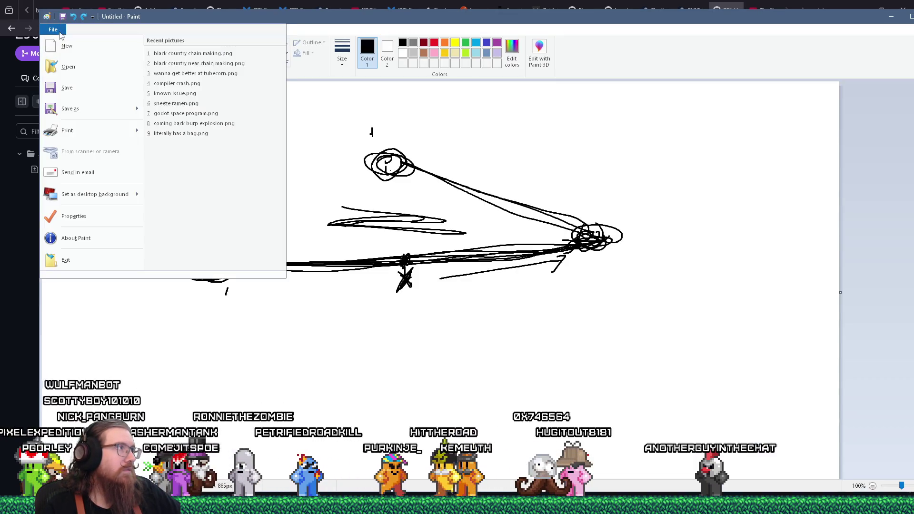
click(68, 51)
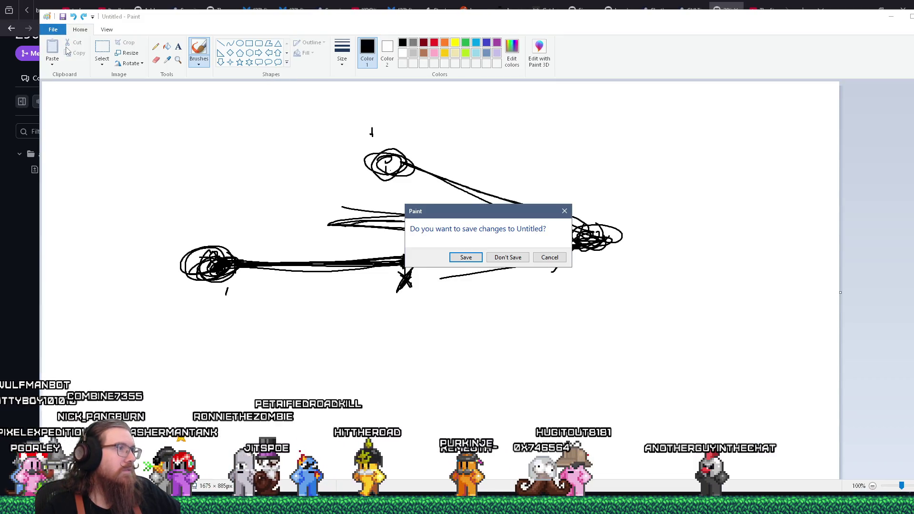
click(497, 257)
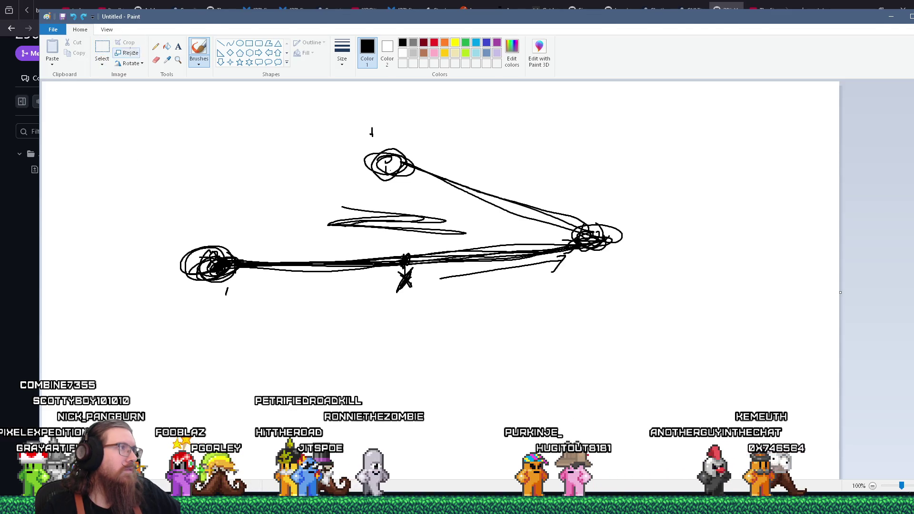
click(130, 53)
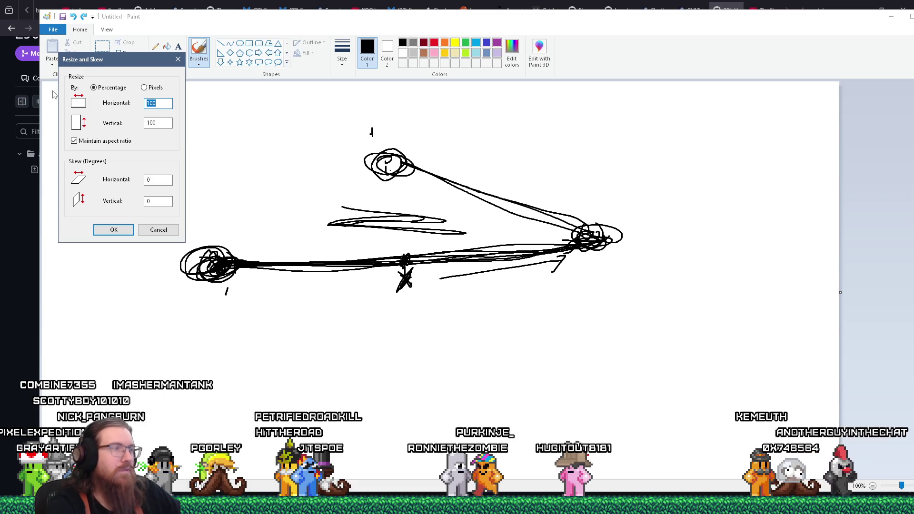
text(64)
key(Return)
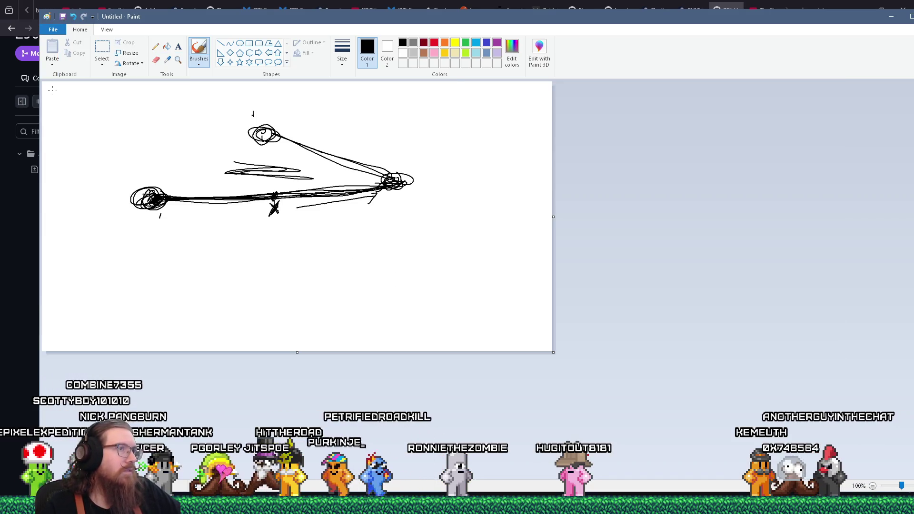
- Resize the canvas to 64 × 64 pixels with aspect ratio unlocked, and handwrite 'Te' below the arrow
click(53, 30)
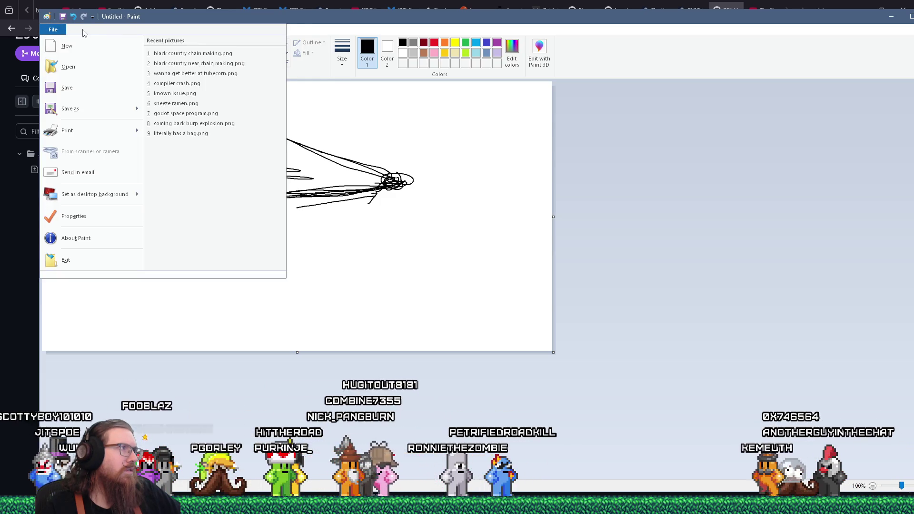
click(536, 177)
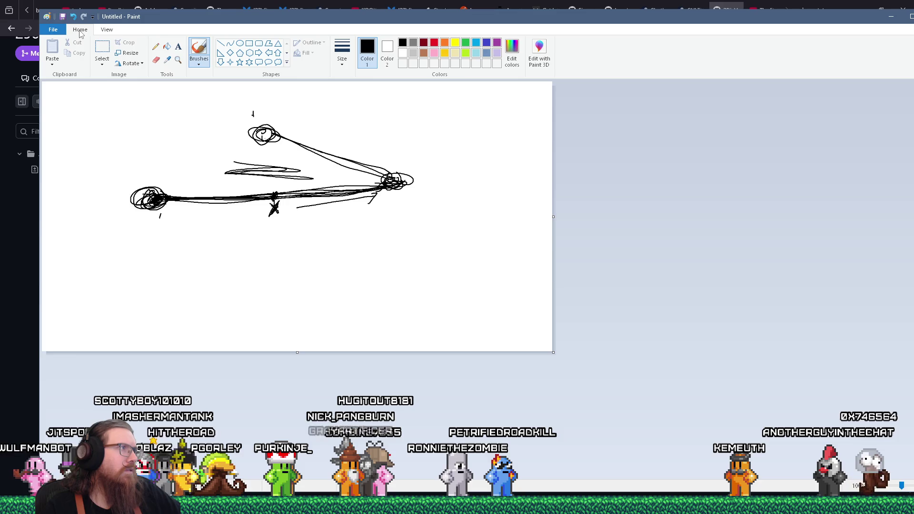
click(54, 30)
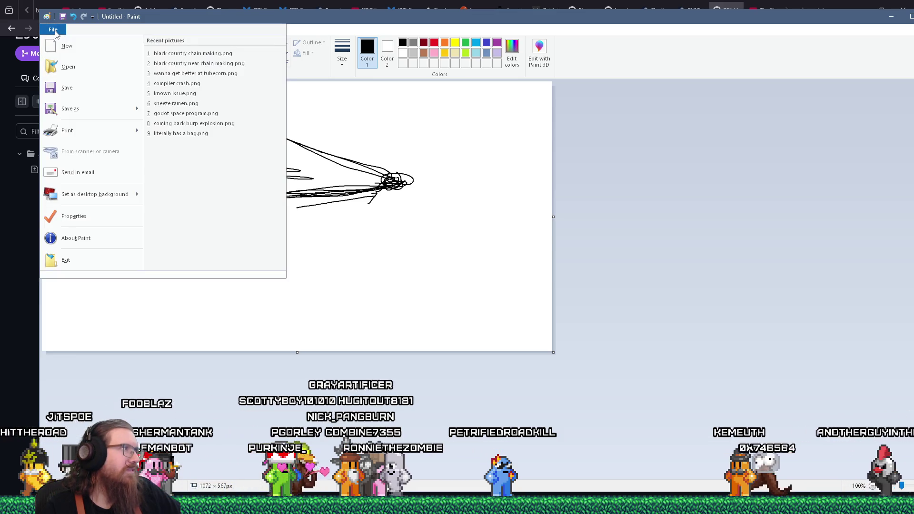
click(54, 30)
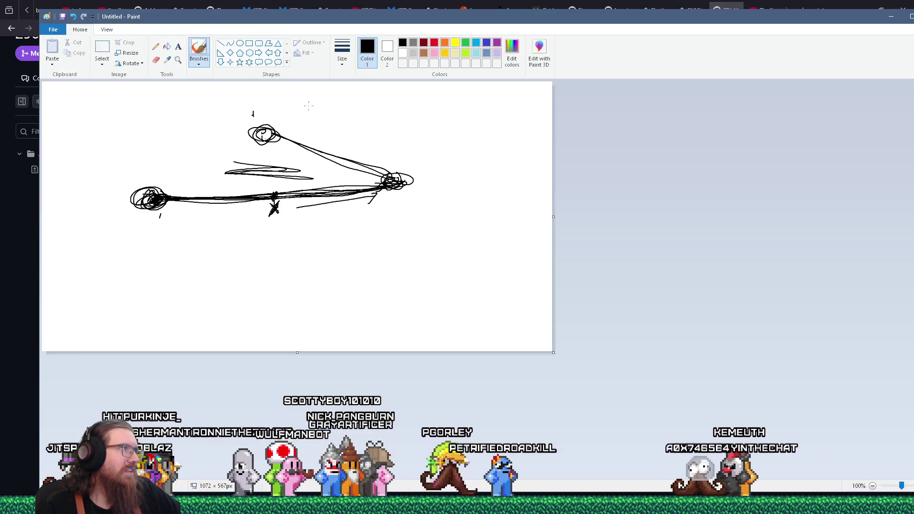
click(127, 53)
text(64)
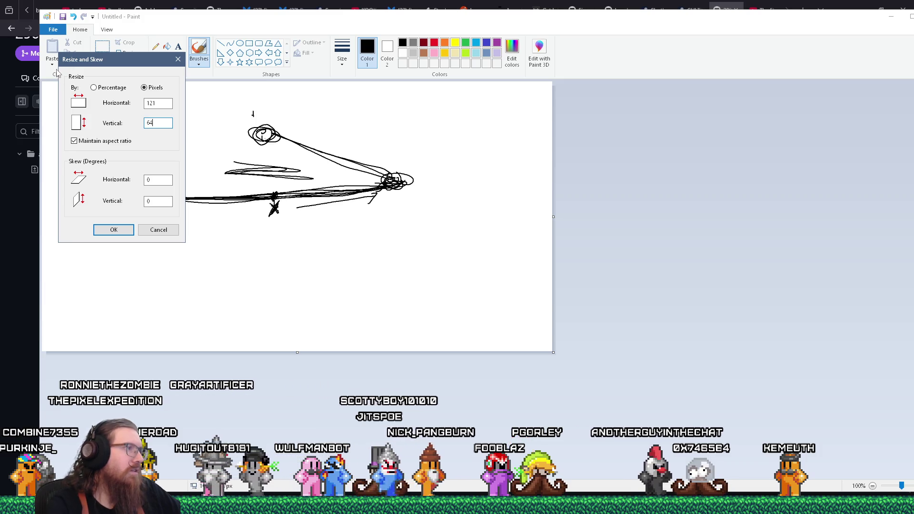
double_click(89, 142)
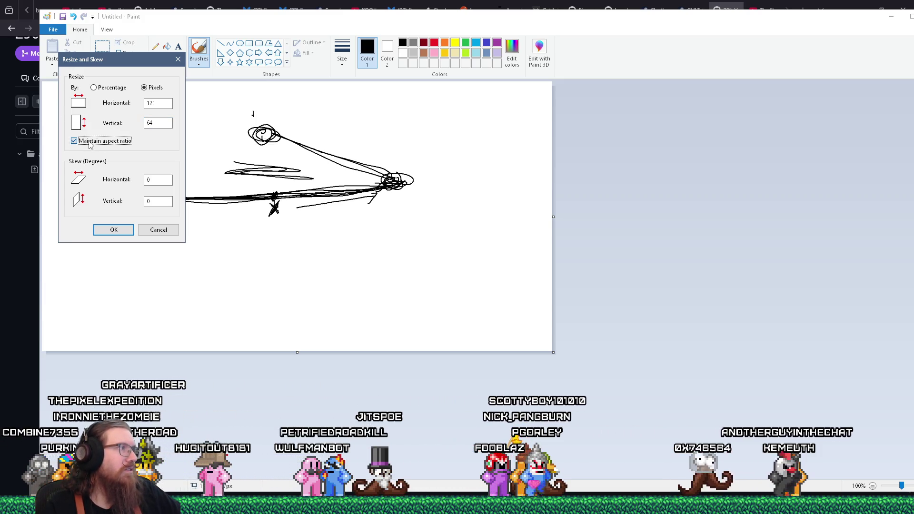
click(89, 142)
text(64)
key(Return)
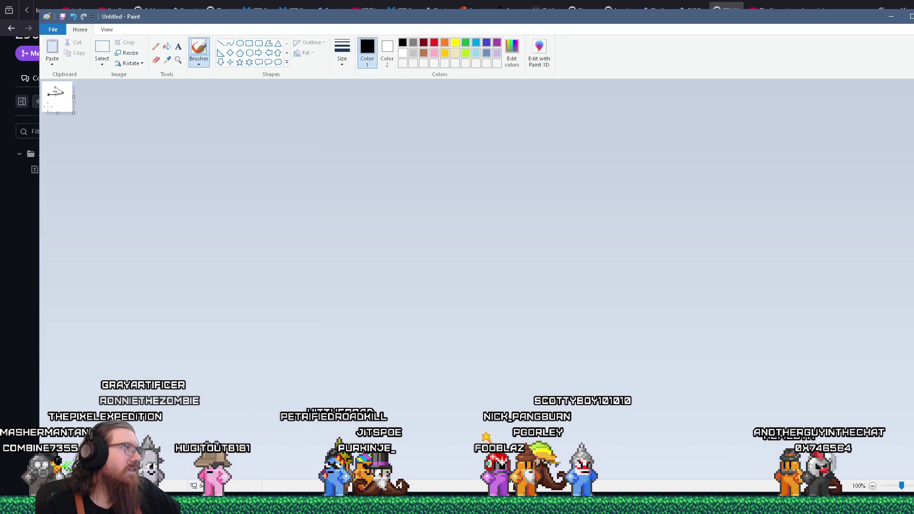
mouse_move(46, 101)
mouse_down()
mouse_move(66, 99)
mouse_move(63, 107)
mouse_up()
click(53, 29)
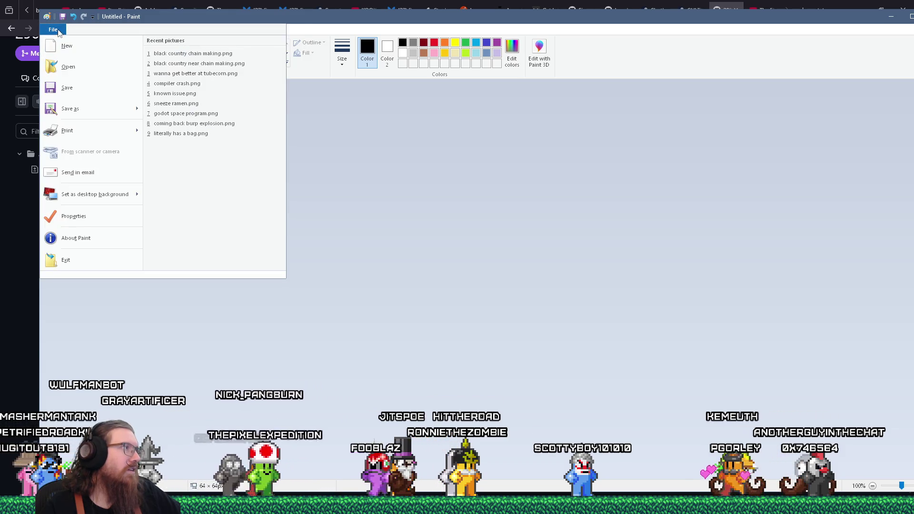
- Save the picture as test.png in map_sources\Trenchbroom\KOOK\textures
click(82, 108)
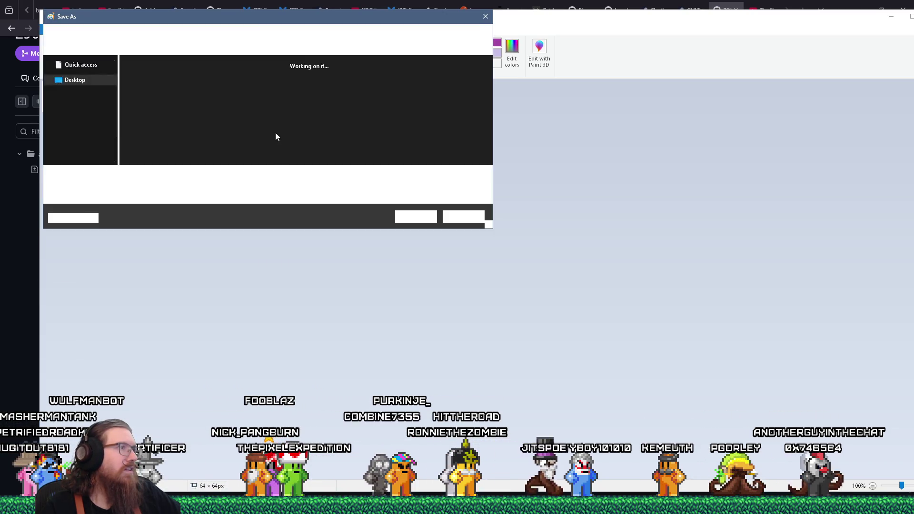
text(e:)
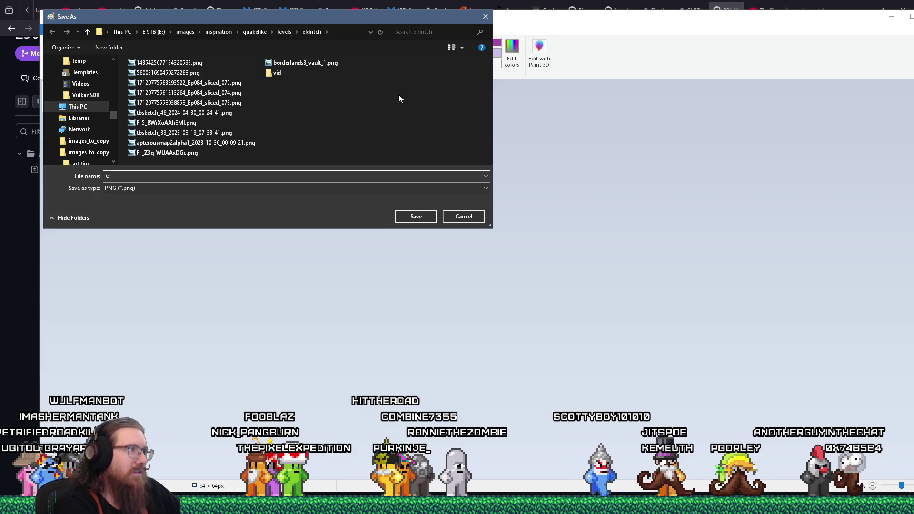
text(\projects\)
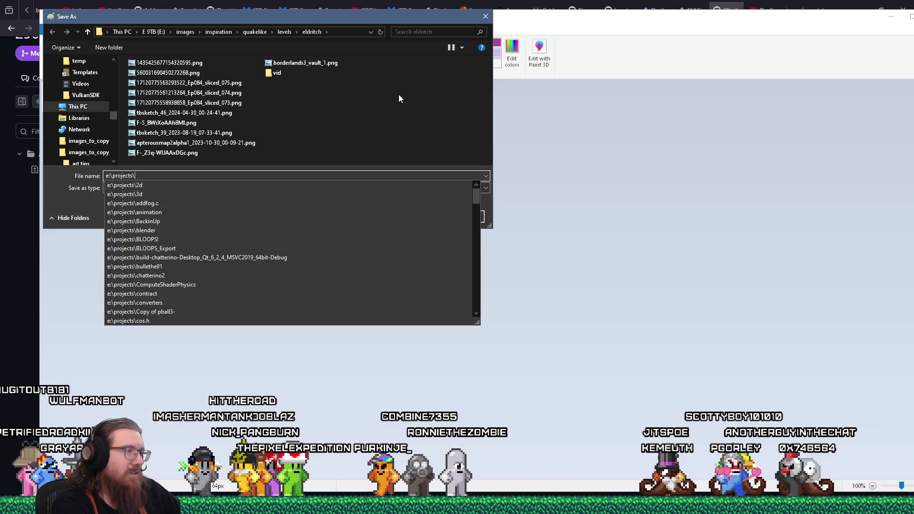
text(kook\art_source\)
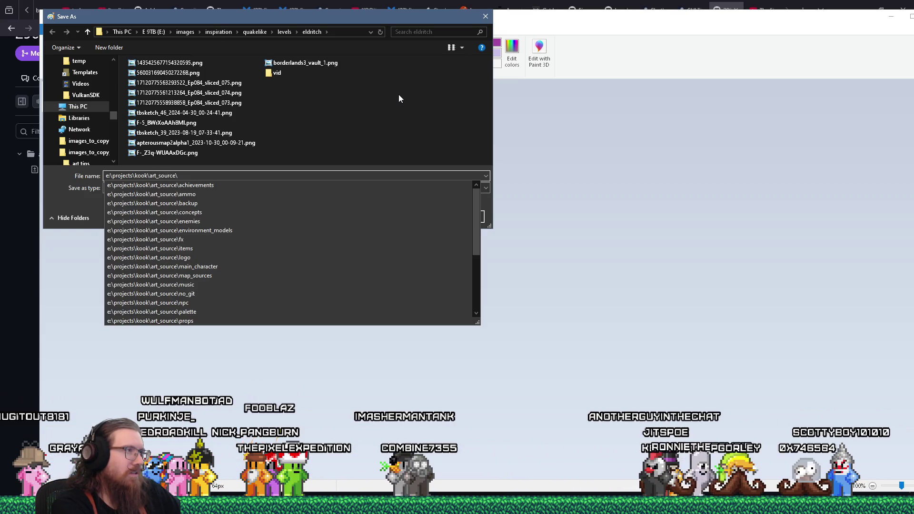
text(map_source)
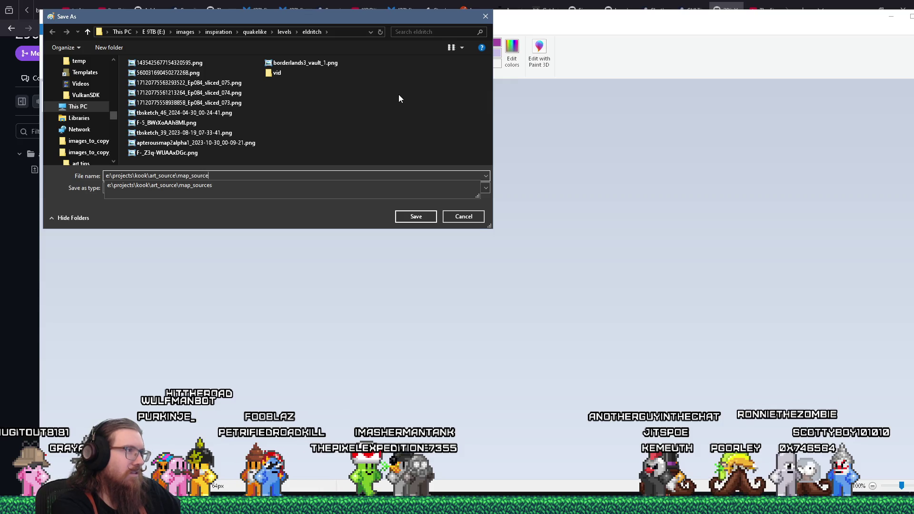
text(s	re)
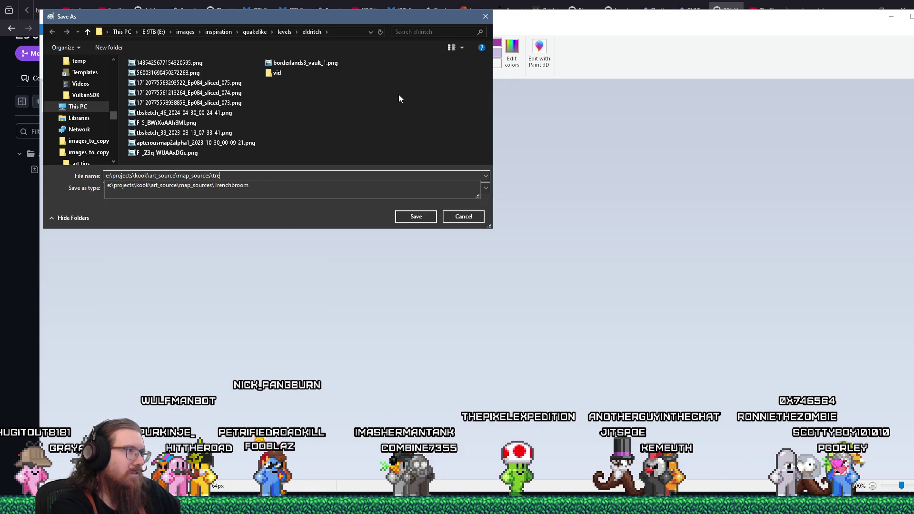
text(nchbroom\kook)
key(Return)
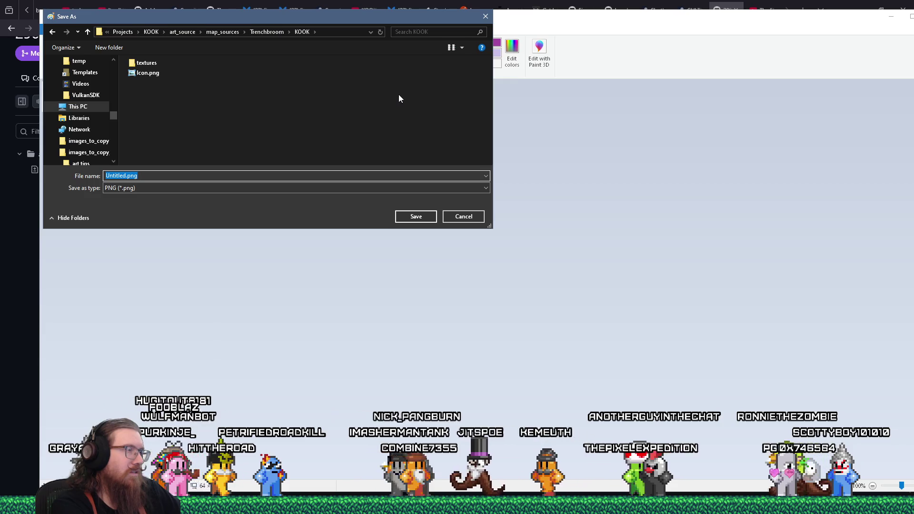
double_click(146, 62)
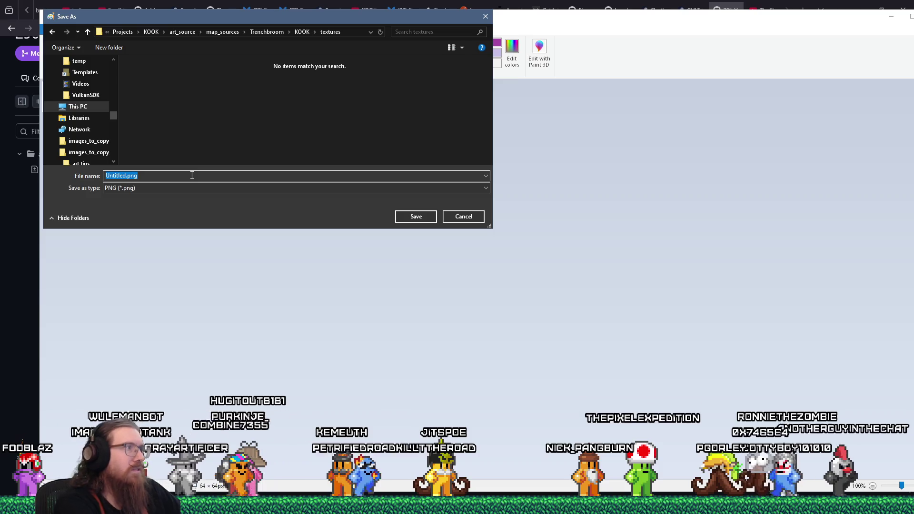
text(test)
key(Return)
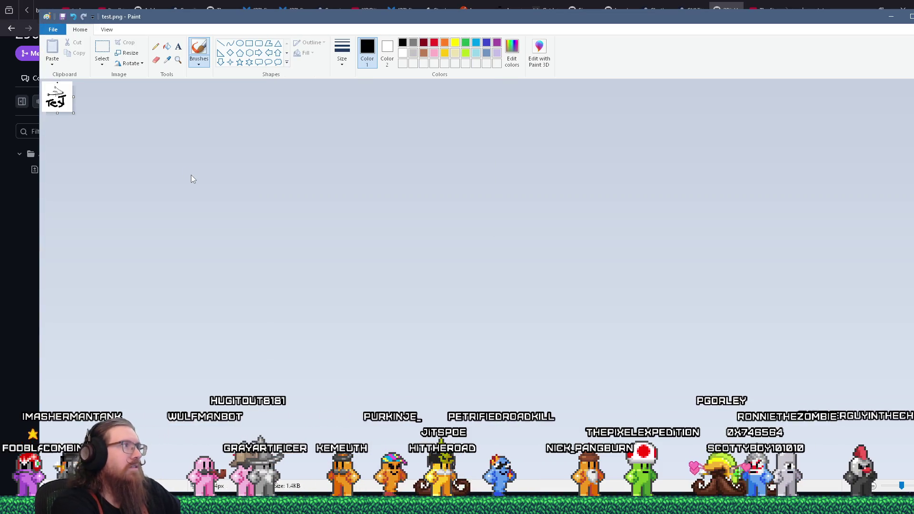
key(alt+Tab)
key(alt+Tab)
key(alt+Tab)
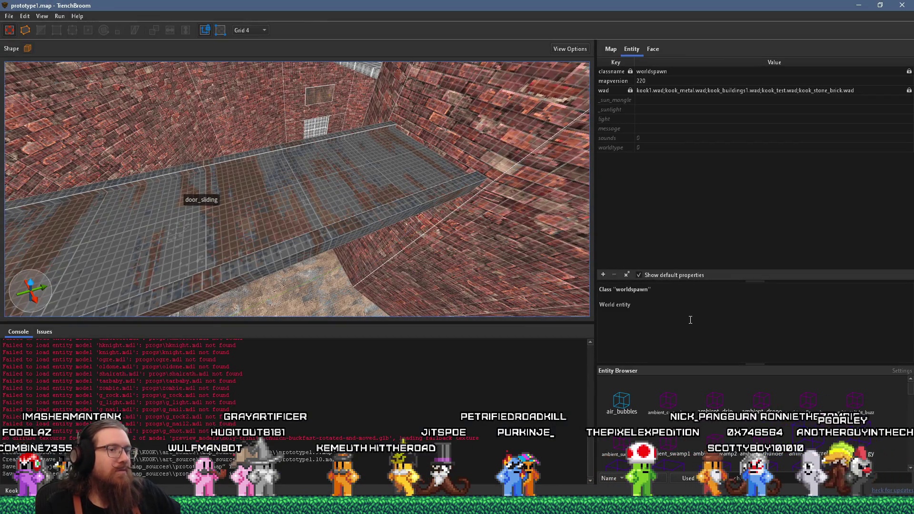
- Reload texture collections, group the Material Browser by collection, and search for 'crate'
click(9, 15)
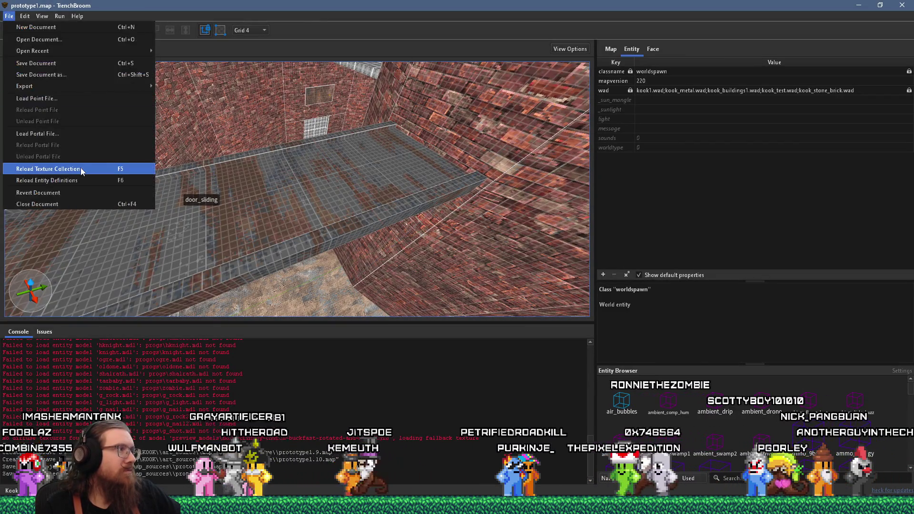
click(47, 167)
click(652, 48)
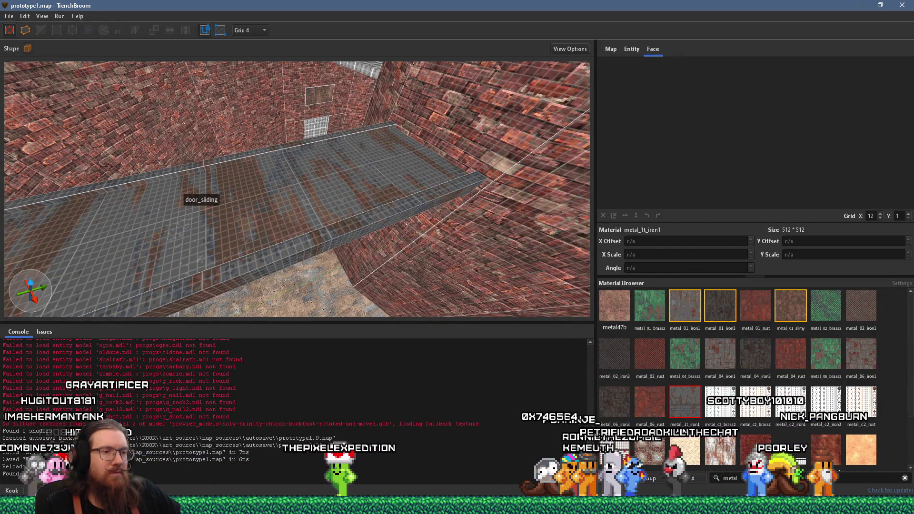
click(651, 483)
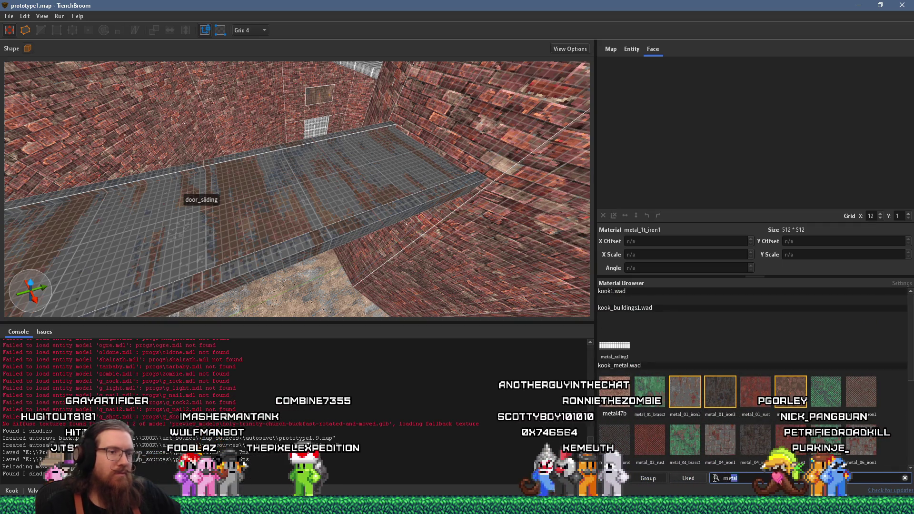
key(BackSpace)
key(BackSpace)
key(BackSpace)
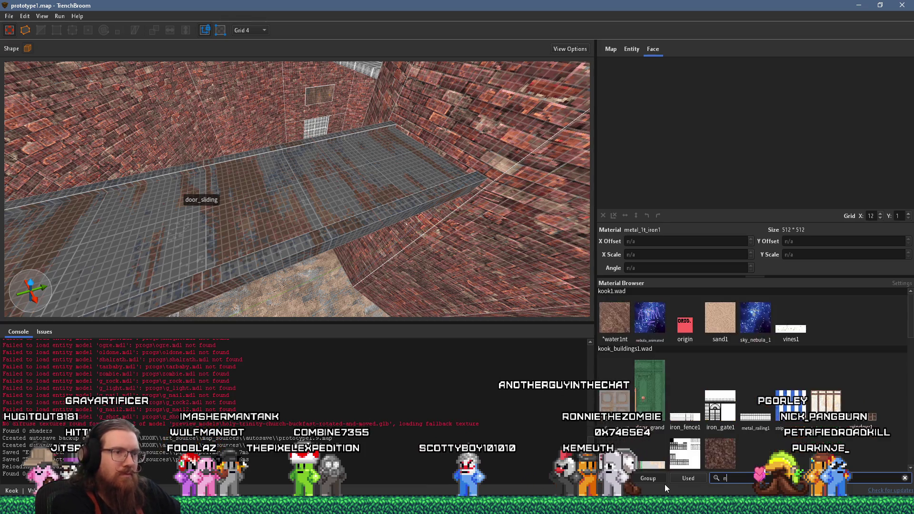
text(crate)
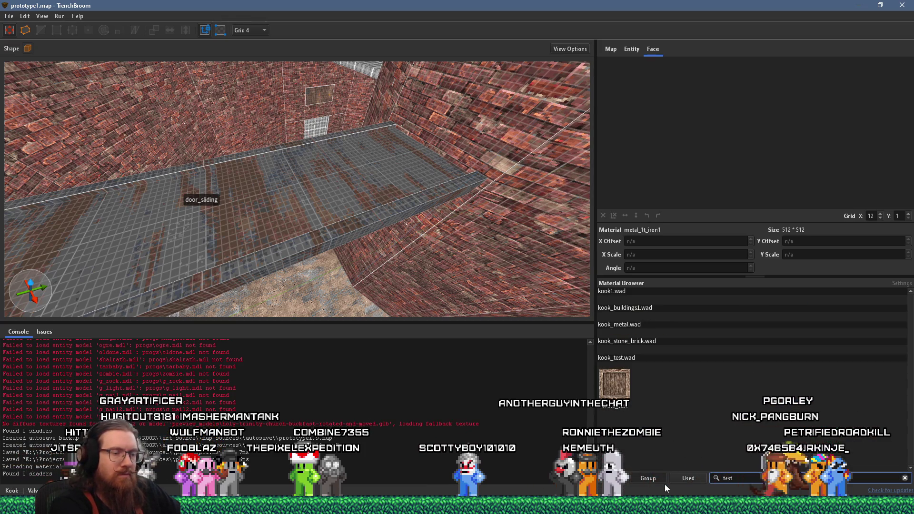
key(BackSpace)
key(BackSpace)
key(BackSpace)
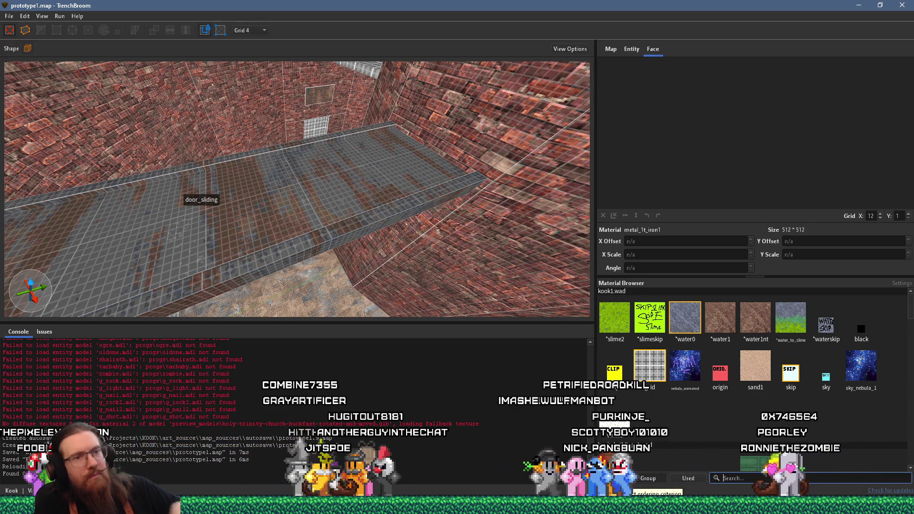
key(alt+Tab)
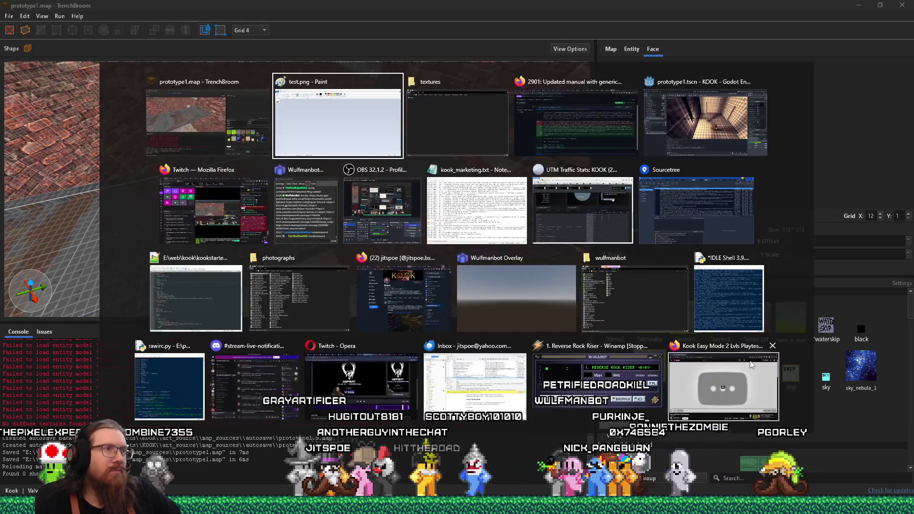
- Read the pull request's index.md diff on placing textures in a subfolder of textures
key(alt+Tab)
key(alt+Tab)
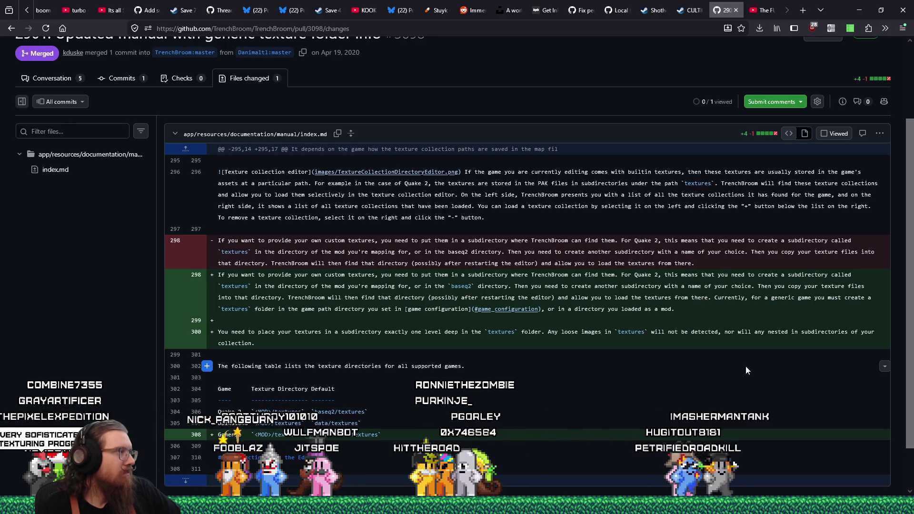
scroll(602, 360, down, 1)
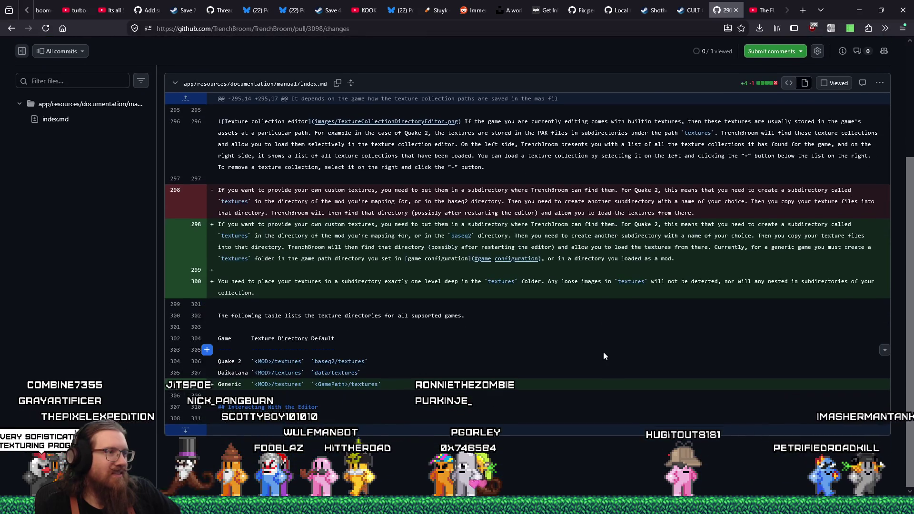
scroll(604, 355, up, 3)
scroll(603, 355, down, 3)
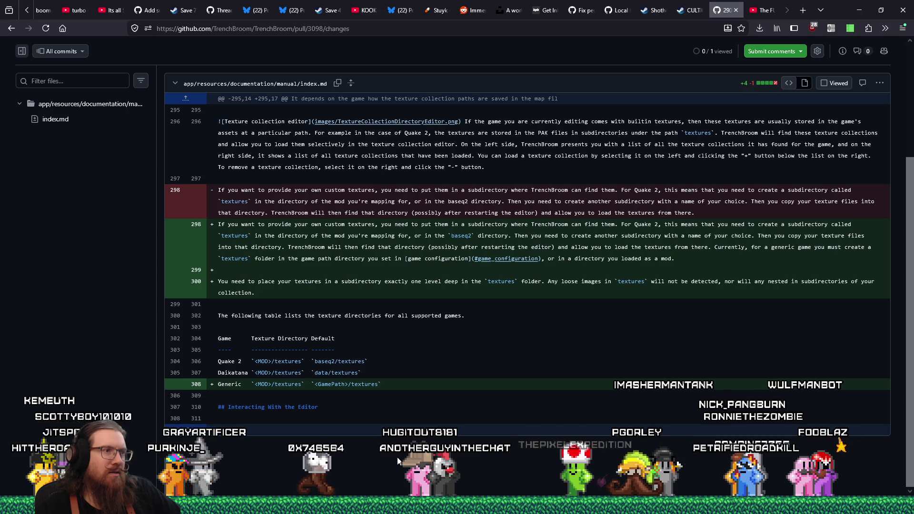
key(alt+Tab)
key(alt+Tab)
key(alt+Tab)
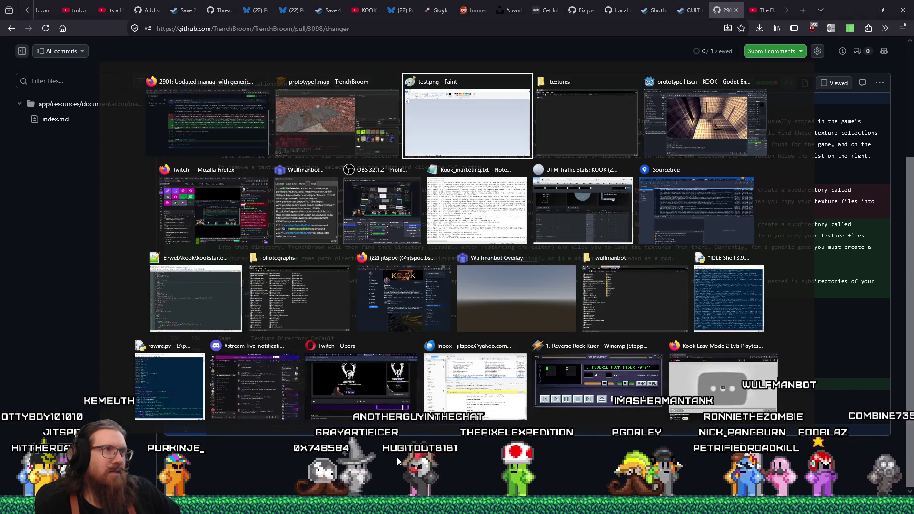
- Create a test subfolder in the KOOK textures folder and move test.png into it
drag(389, 100, 401, 164)
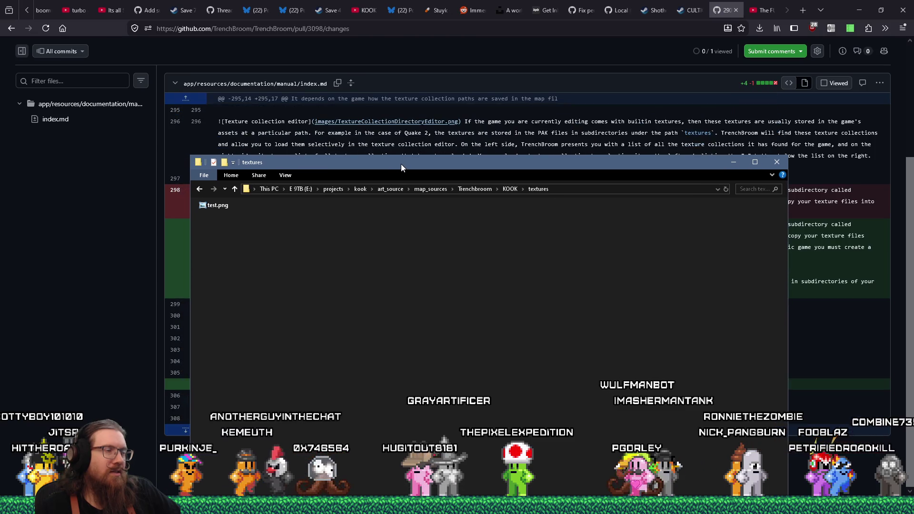
right_click(318, 274)
mouse_move(363, 250)
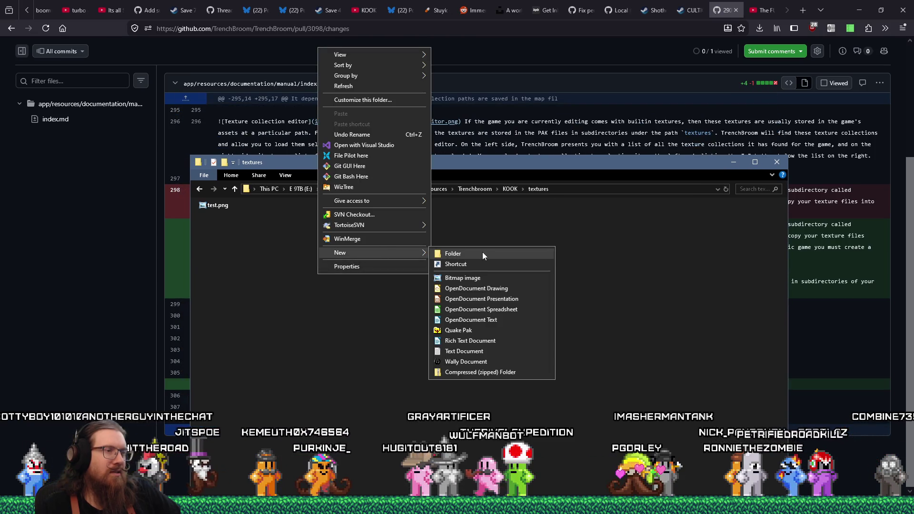
click(482, 253)
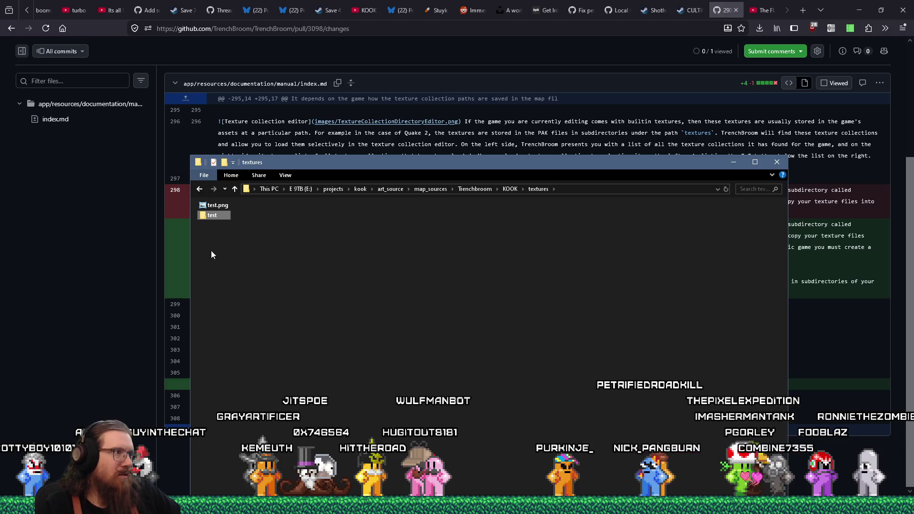
drag(215, 211, 217, 213)
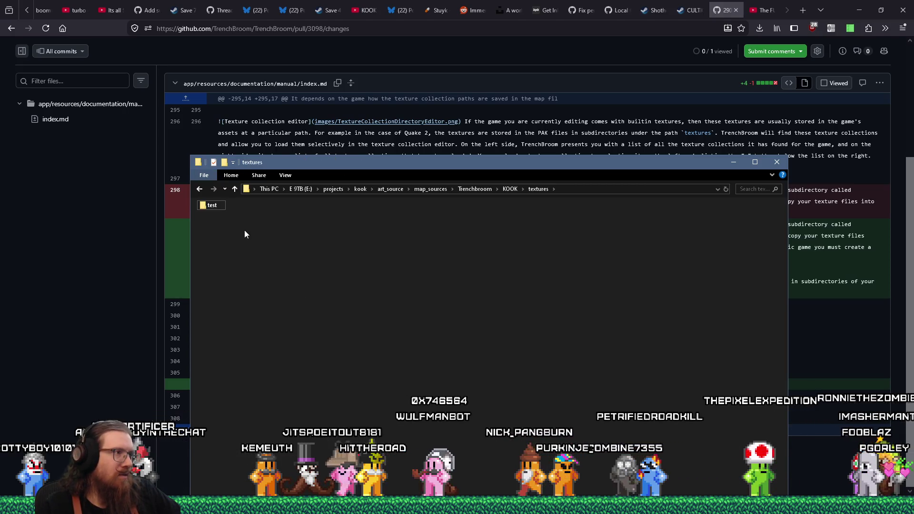
key(alt+Tab)
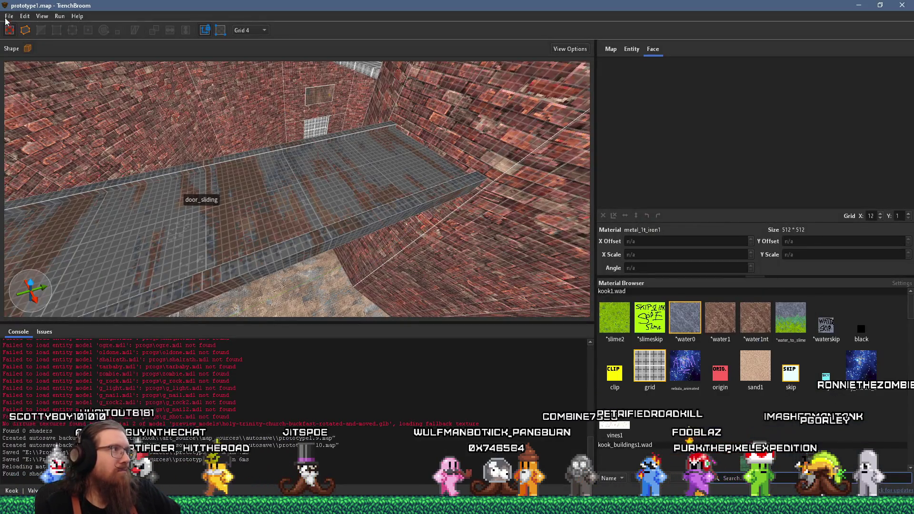
- Reload texture collections, search materials for 'test', then clear the search and scroll the list
click(6, 17)
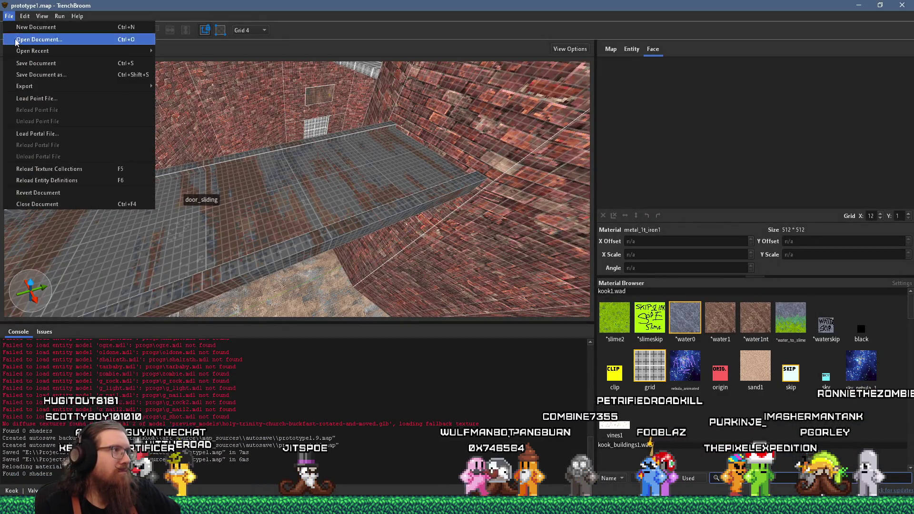
click(84, 179)
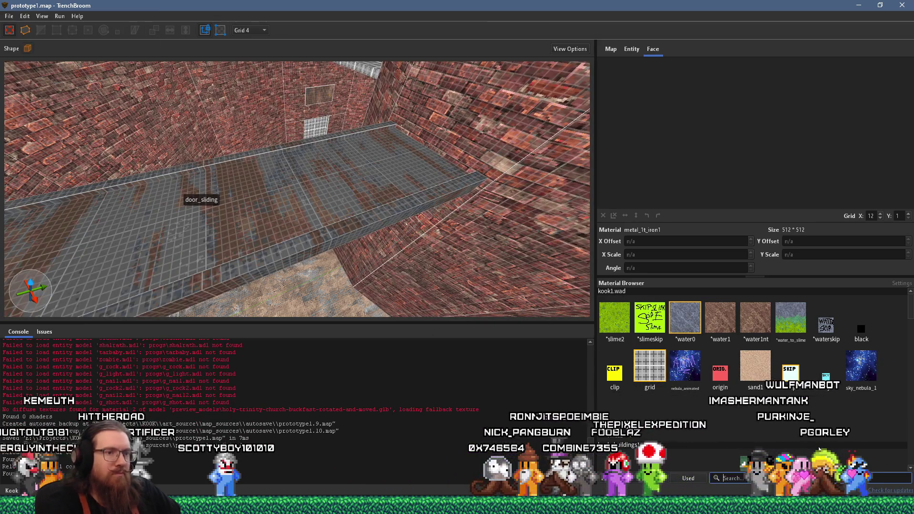
text(test)
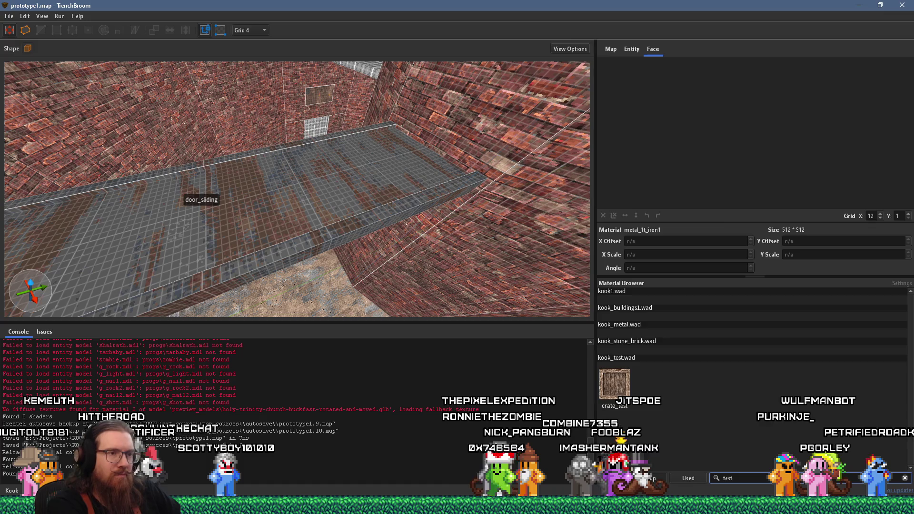
key(BackSpace)
key(BackSpace)
key(BackSpace)
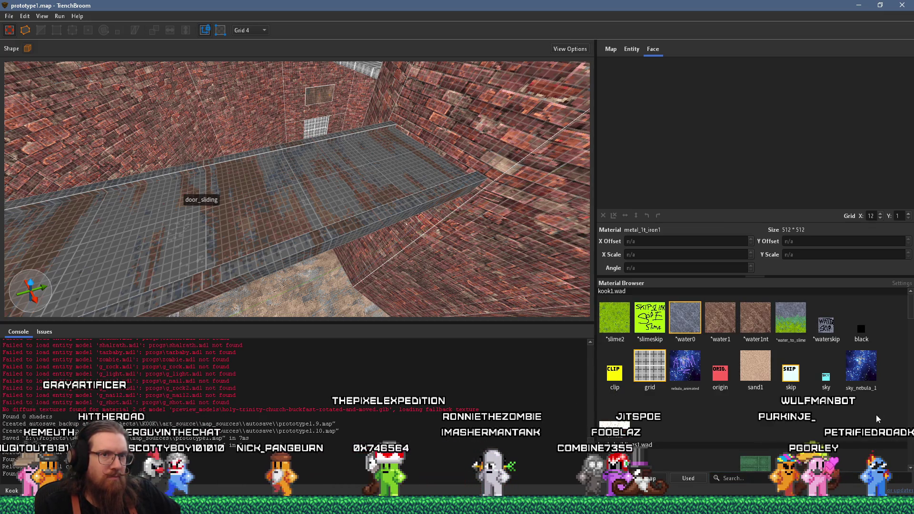
scroll(753, 357, down, 10)
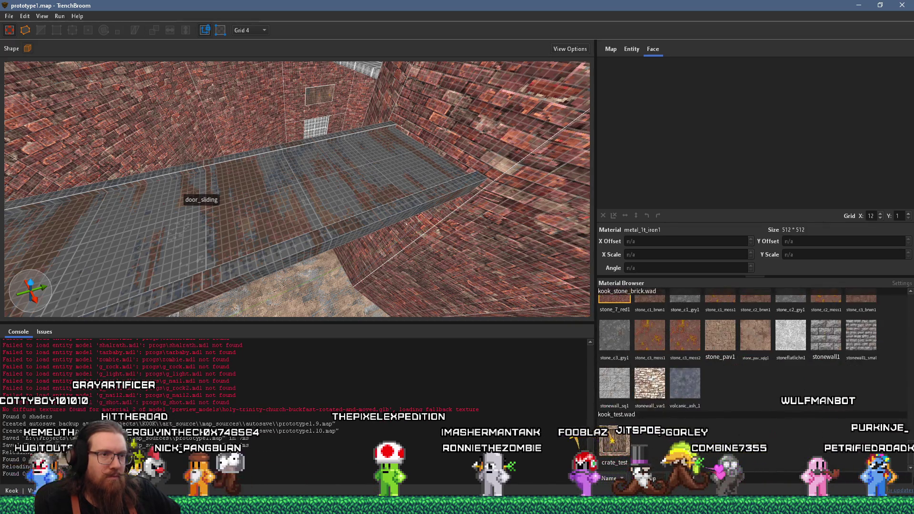
scroll(753, 358, up, 10)
scroll(912, 320, down, 3)
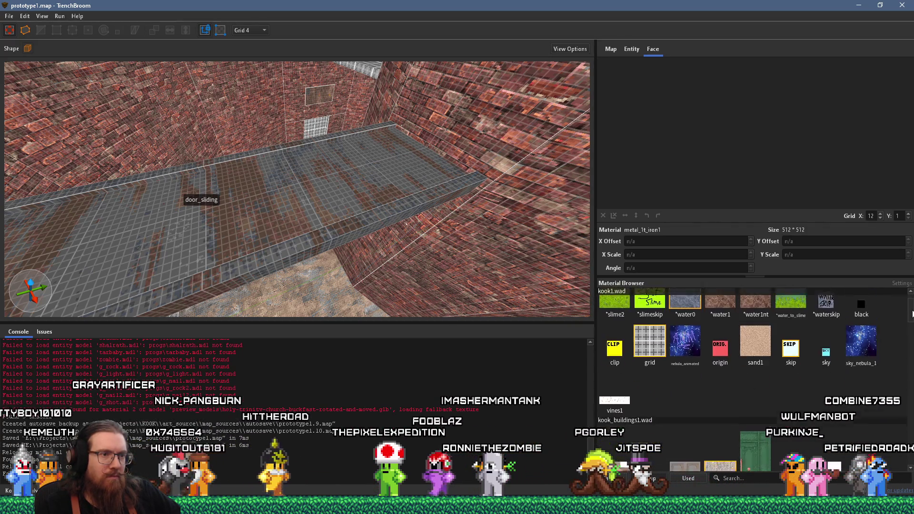
drag(912, 320, 911, 339)
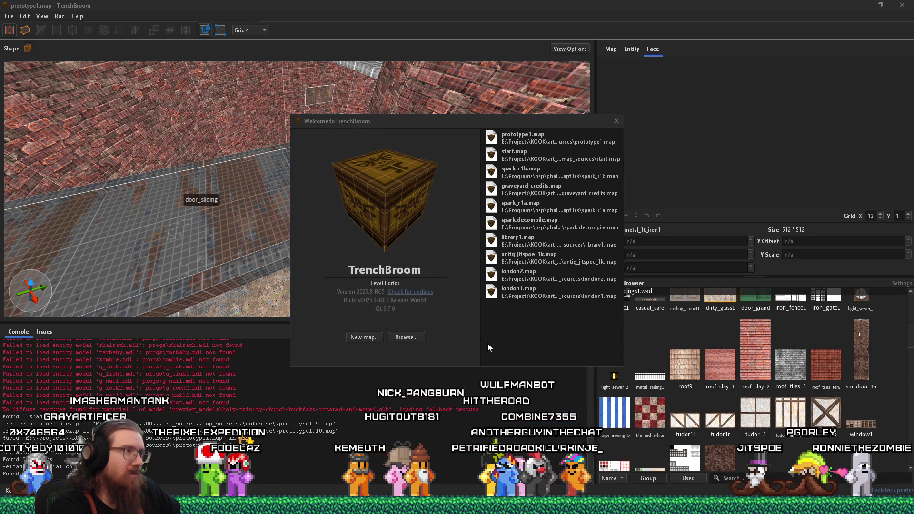
- Bring the KOOK textures Explorer window back to the front from Task View
key(super+Tab)
click(488, 344)
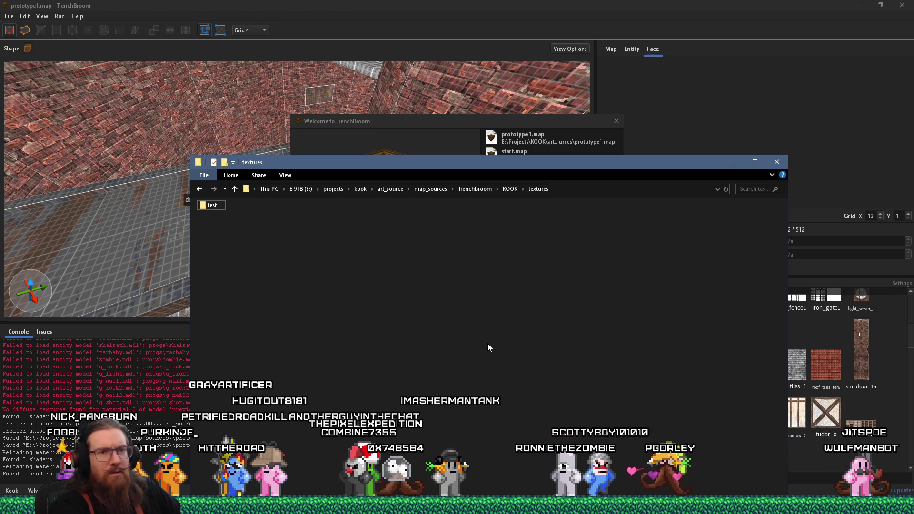
key(super+r)
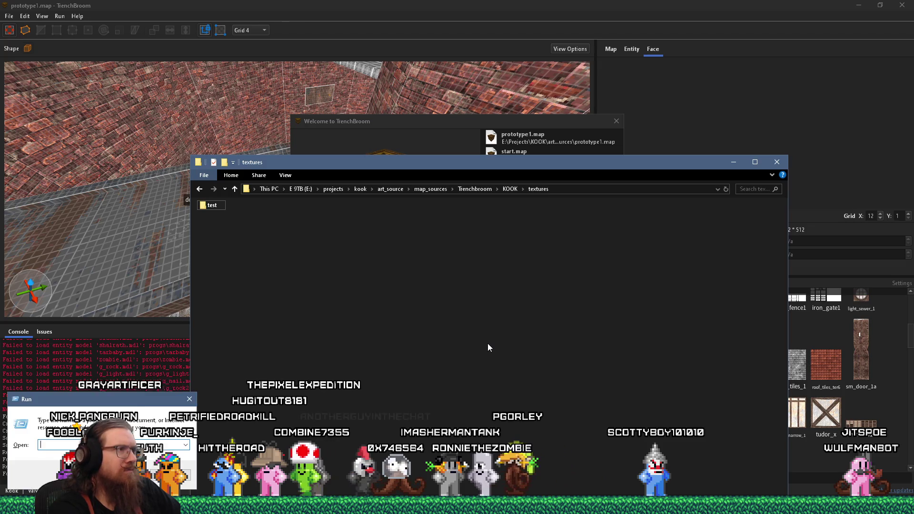
- Open TrenchBroom's games\Kook settings folder in roaming app data, showing CompilationProfiles.cfg
text(e:\projects\kook)
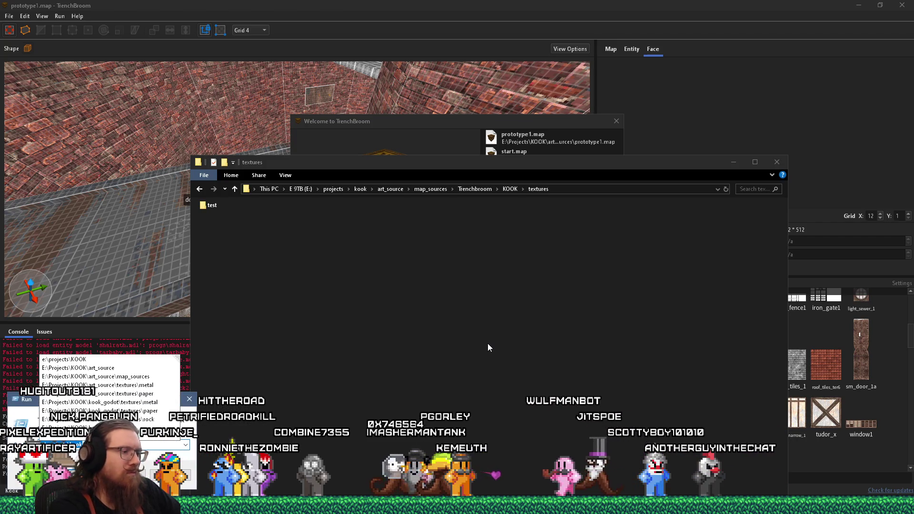
key(Escape)
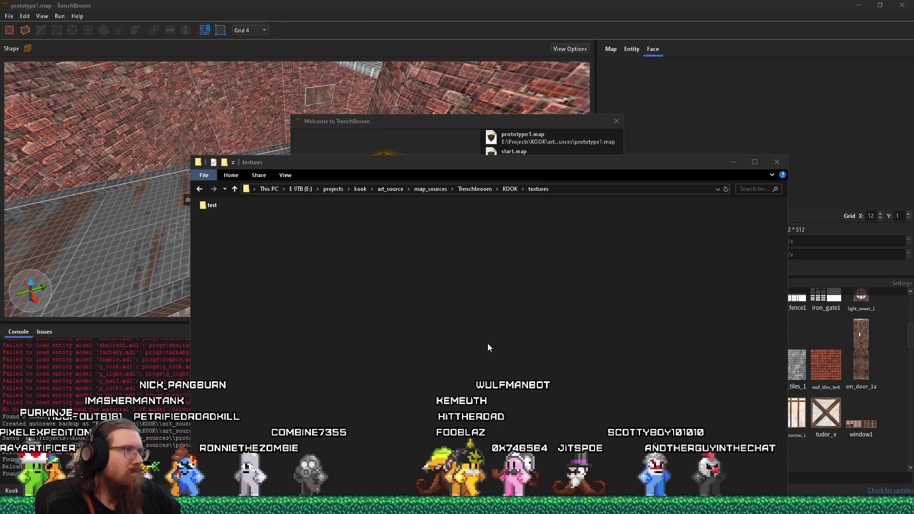
key(Return)
key(Return)
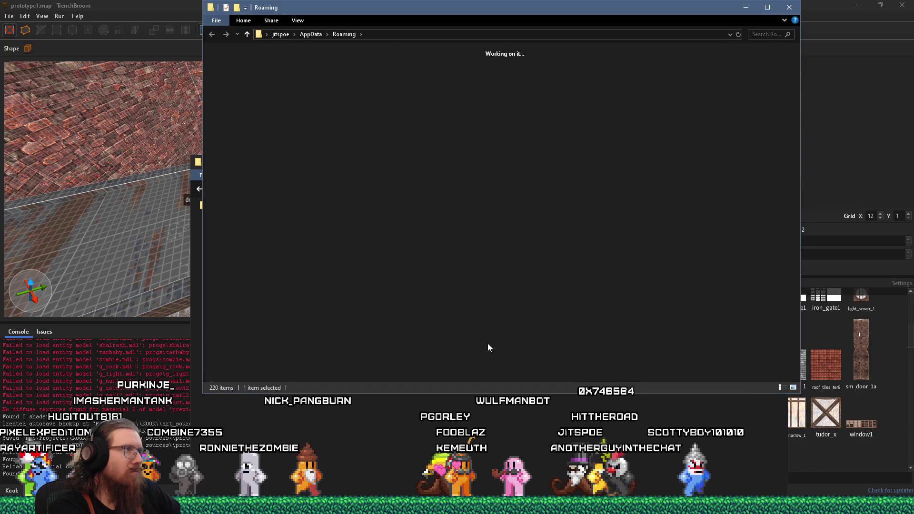
key(g)
key(Return)
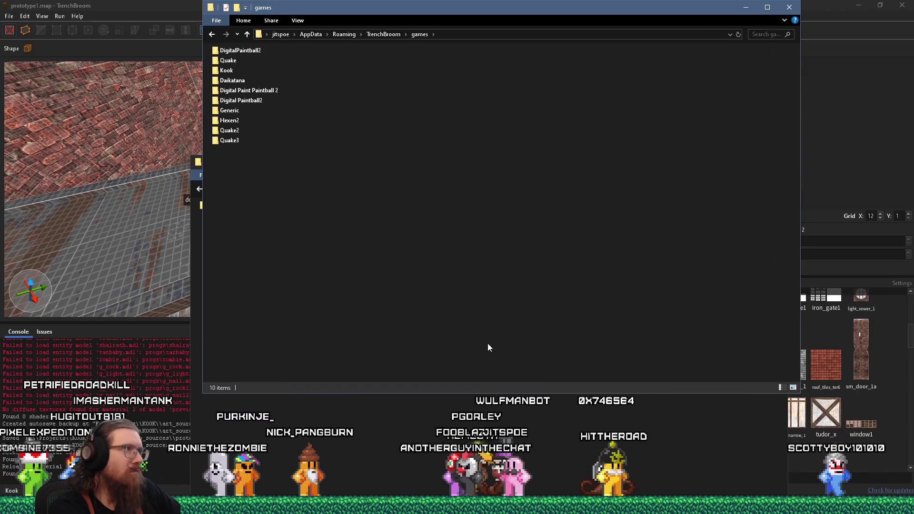
key(k)
key(Return)
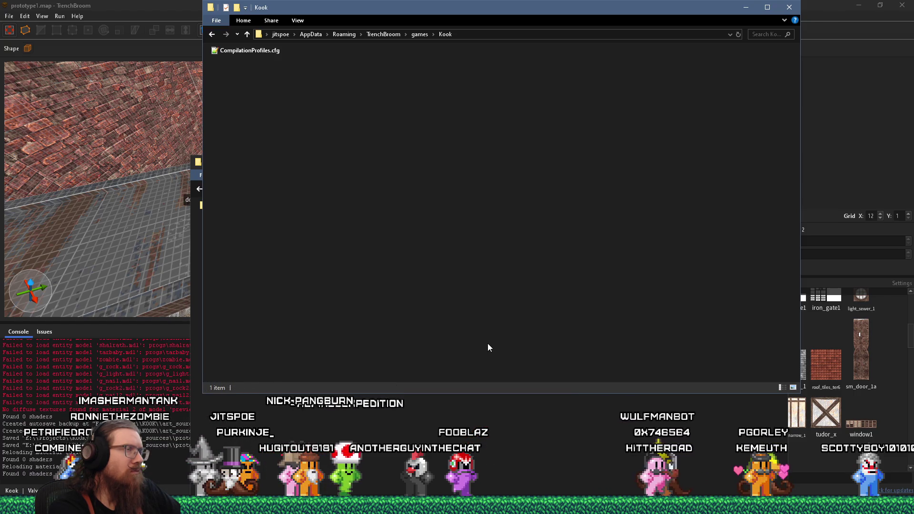
key(alt+Up)
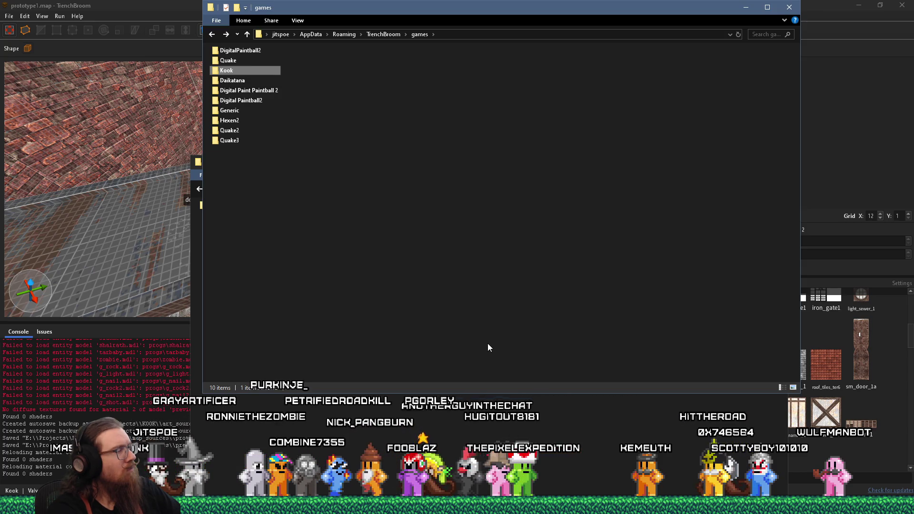
key(Return)
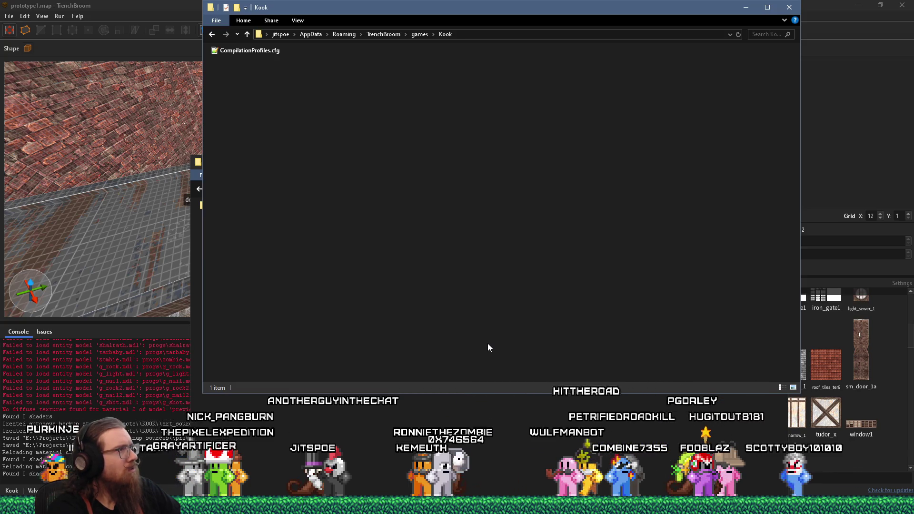
- Open the E:\programs\trenchbroom install folder from the Run prompt
key(super+r)
text(e:\)
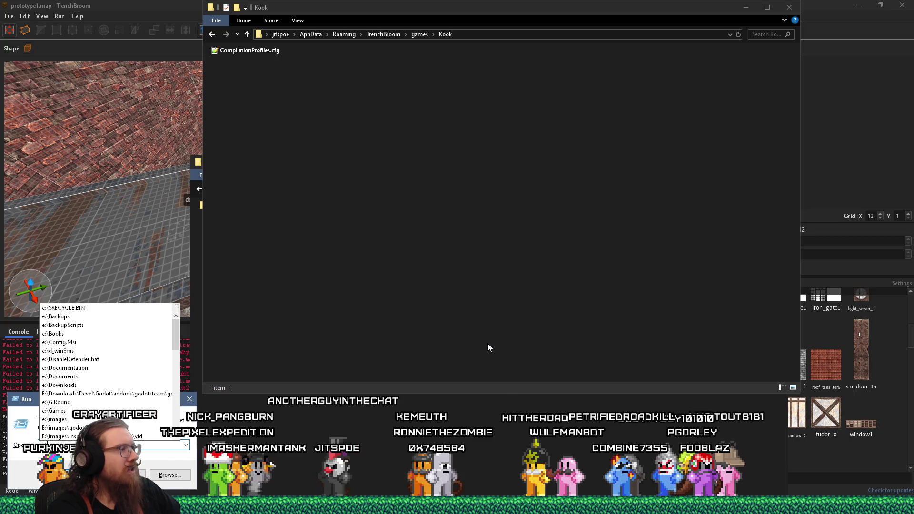
text(p)
key(Escape)
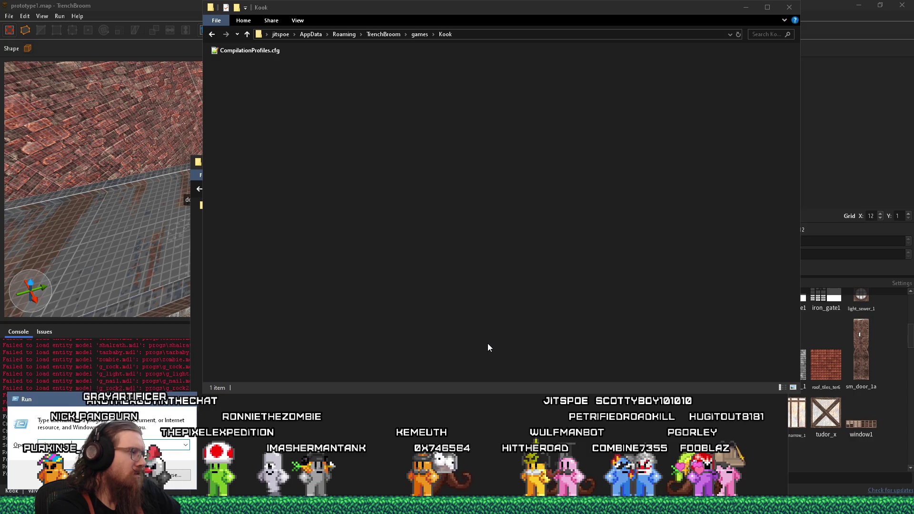
text(rograms\)
key(Escape)
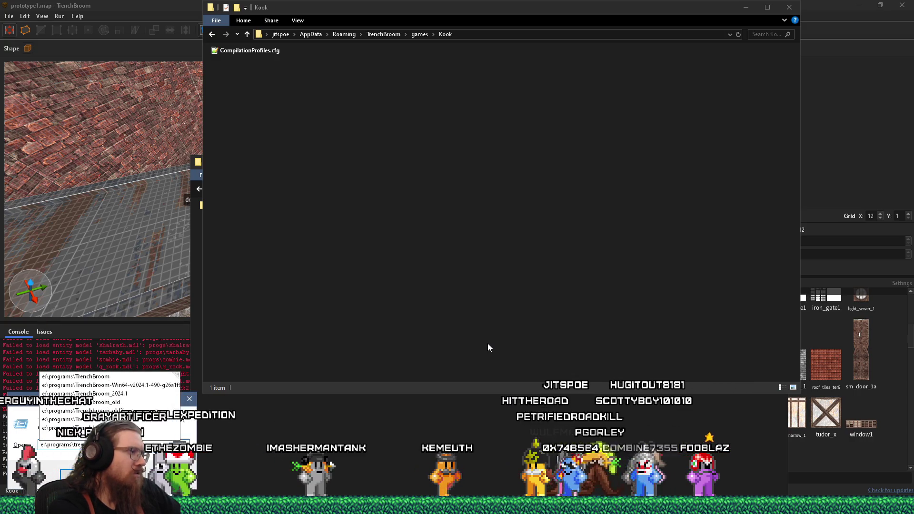
key(Escape)
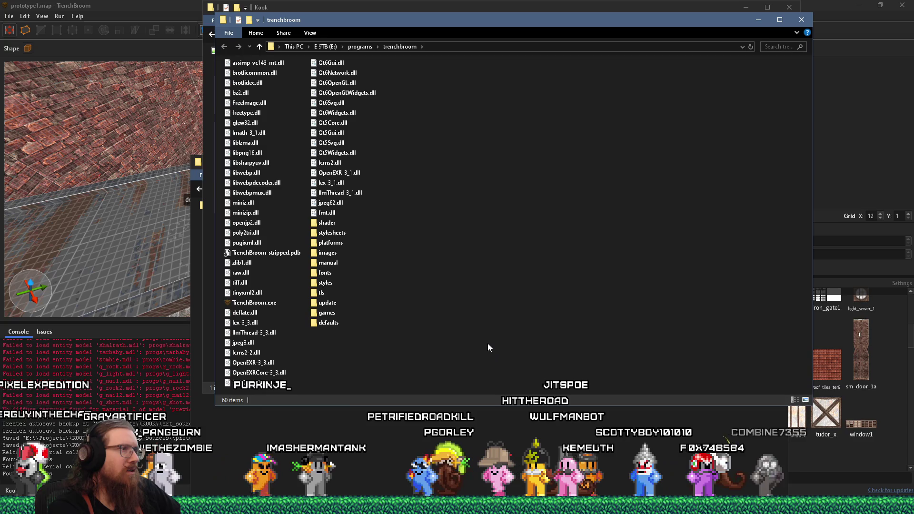
- Open games > KOOK > textures > test in the installed TrenchBroom folder to show test.png
text(games)
key(Return)
text(kook)
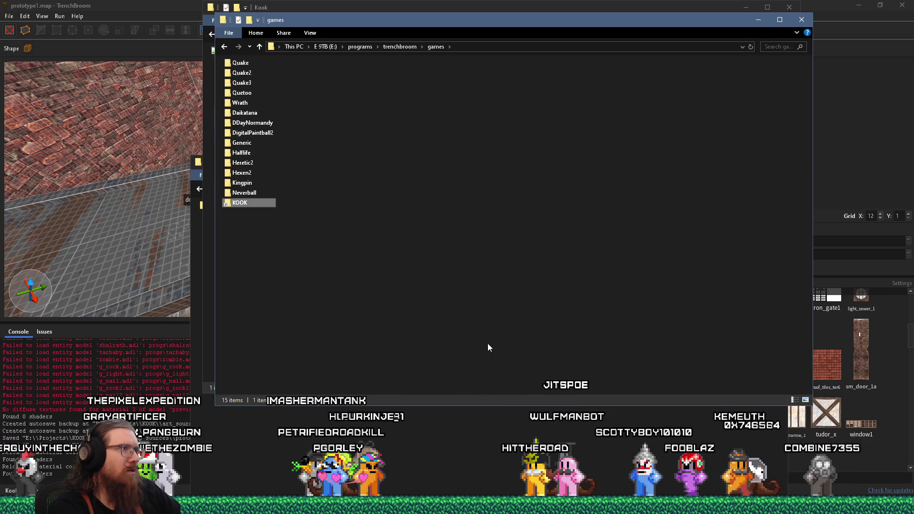
key(Return)
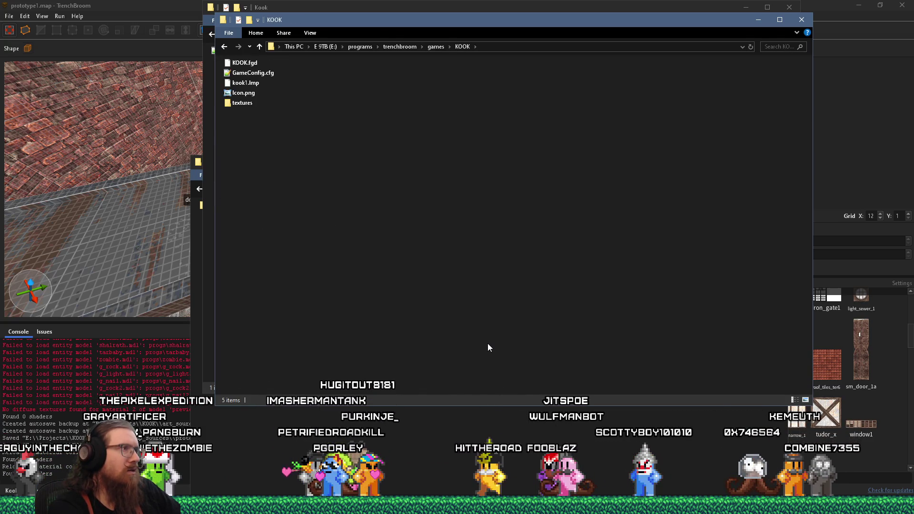
text(textures)
key(Return)
text(test)
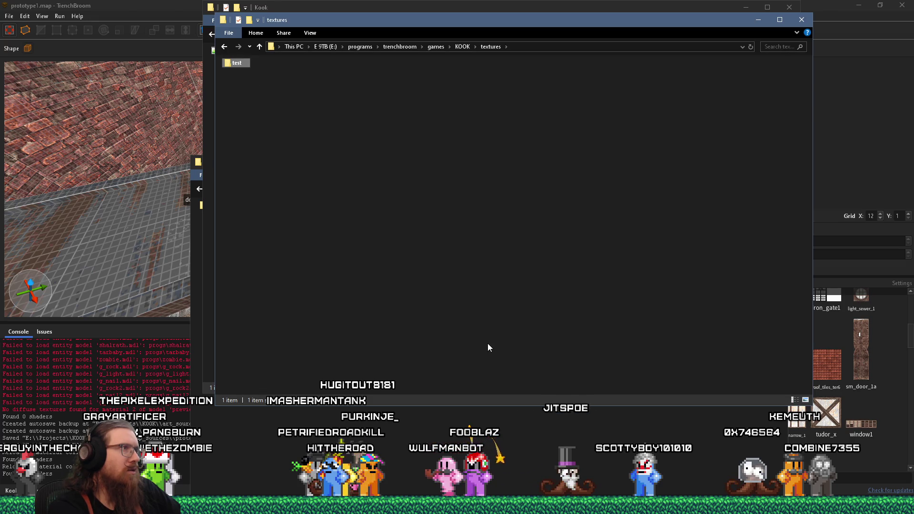
key(Return)
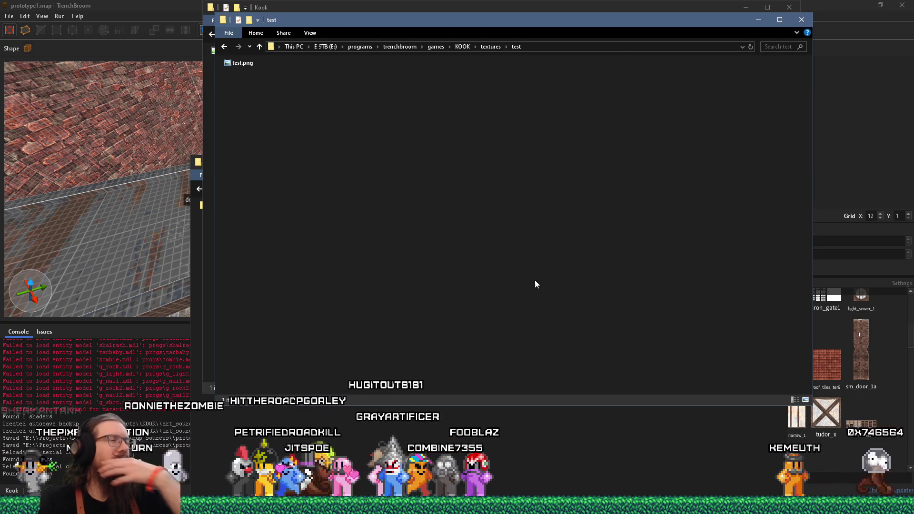
- Move the test folder window aside and return to the GitHub pull request diff
drag(440, 23, 564, 73)
key(alt+Tab)
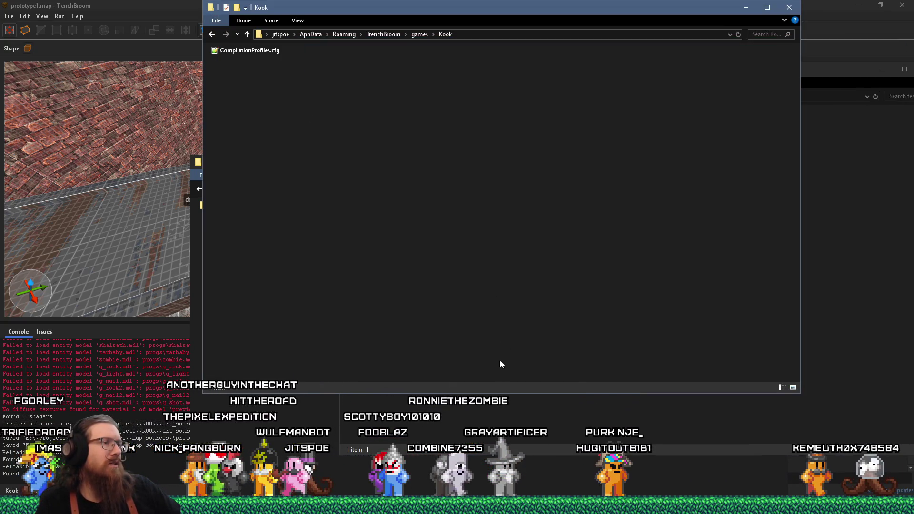
key(alt+Tab)
key(alt+Tab)
key(Tab)
key(Tab)
key(Tab)
key(Tab)
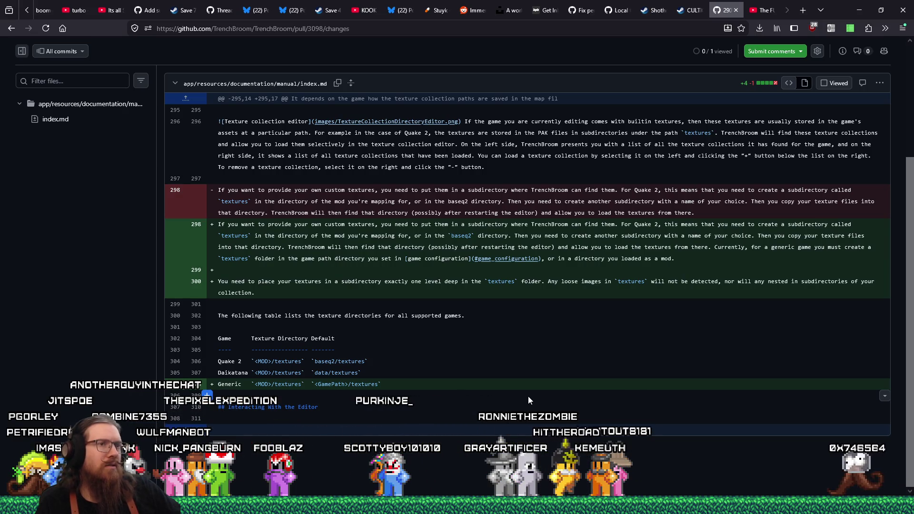
- Scroll the pull request diff up to the Merged header, then return to the test folder window
scroll(528, 396, up, 2)
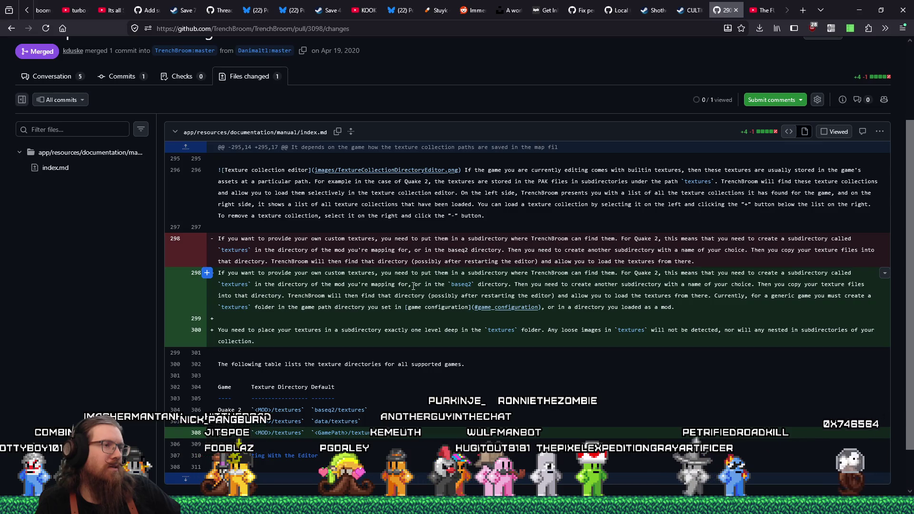
key(alt+Tab)
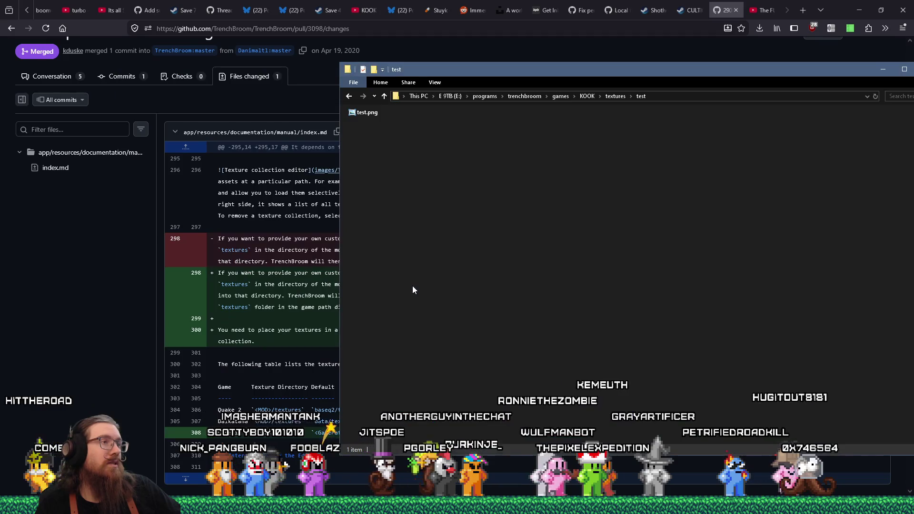
- Navigate File Explorer back to the map_sources folder and arrange its window
click(610, 99)
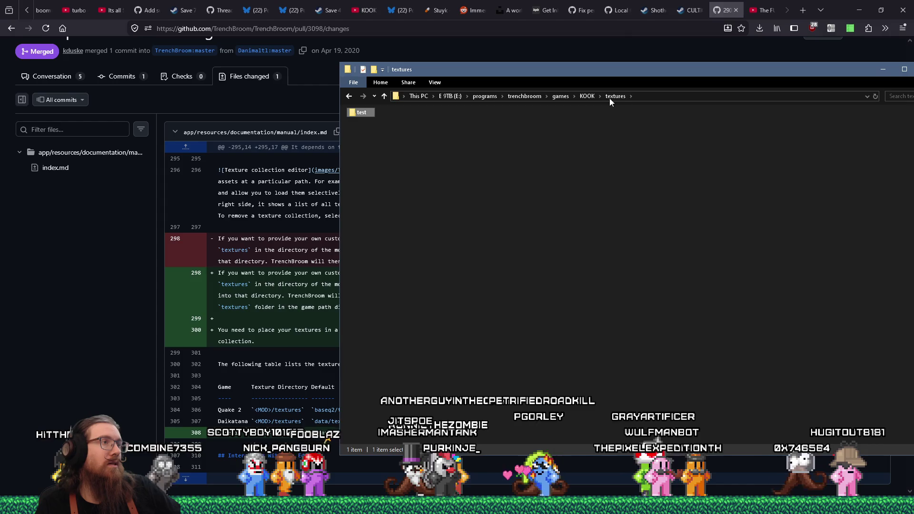
click(581, 97)
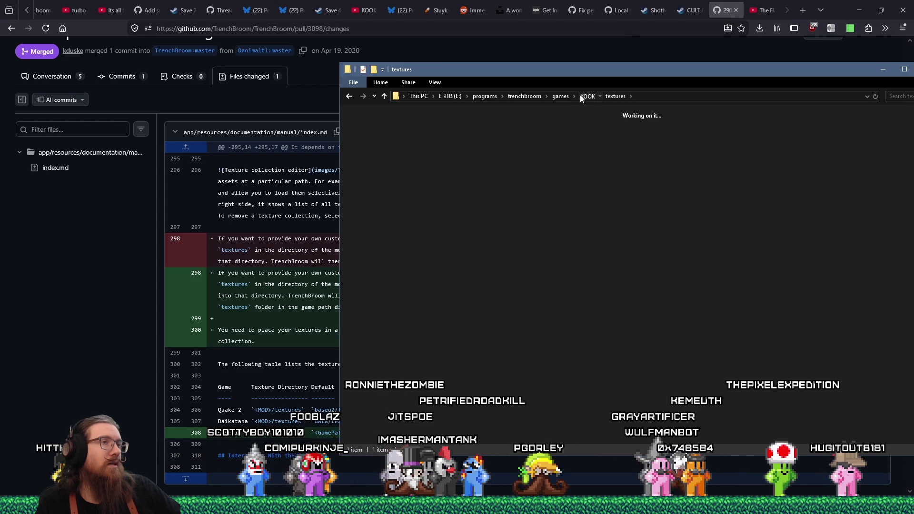
right_click(367, 153)
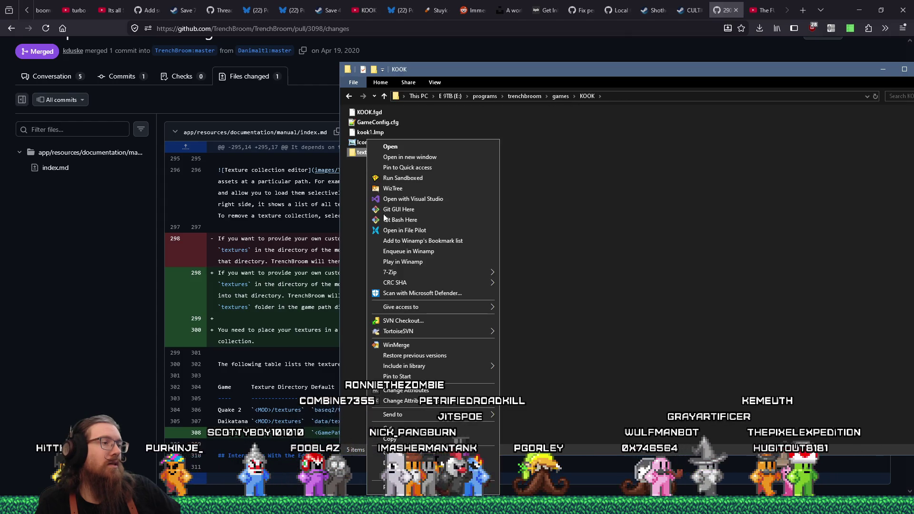
click(391, 439)
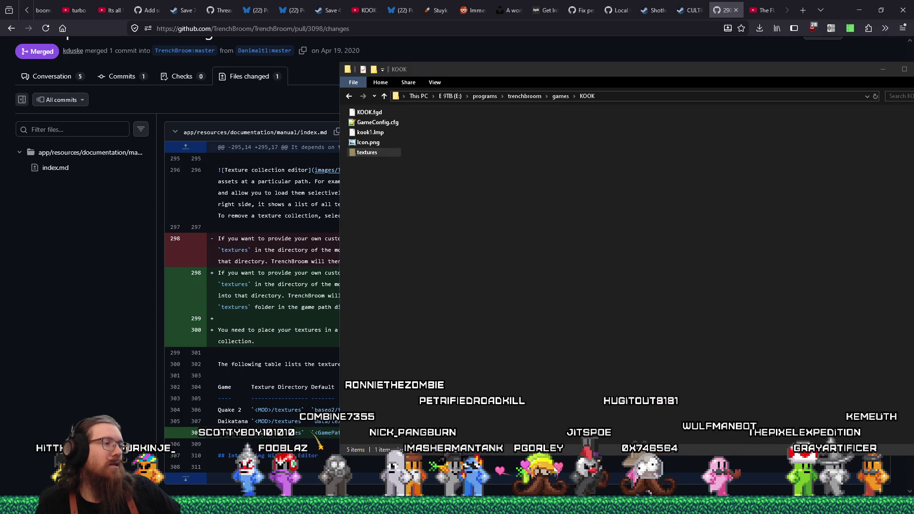
key(Return)
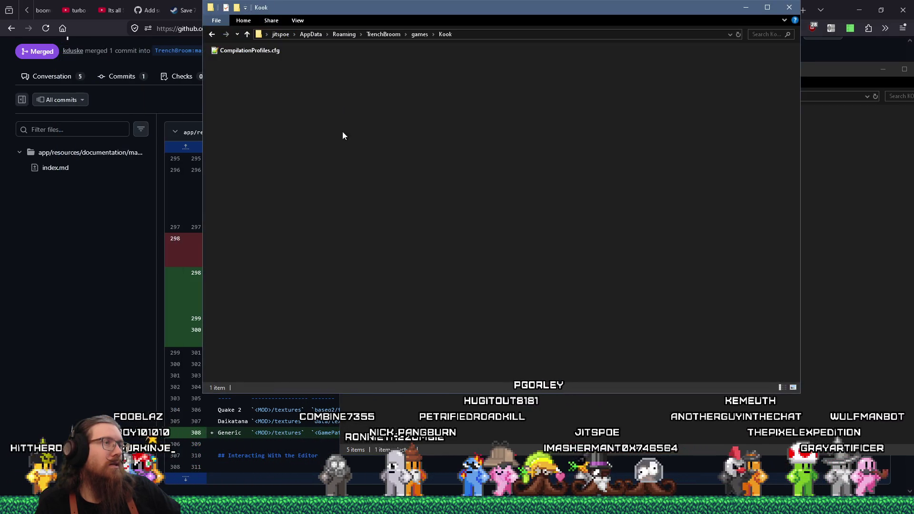
click(787, 9)
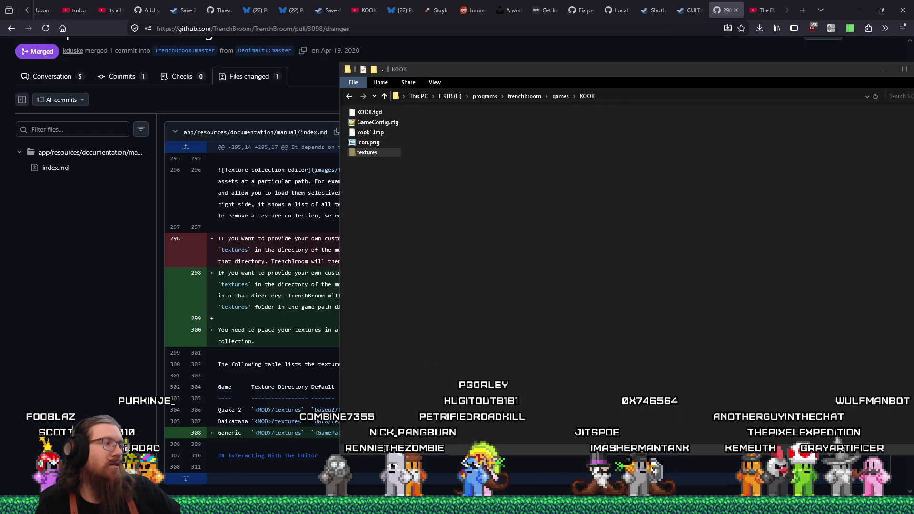
key(Return)
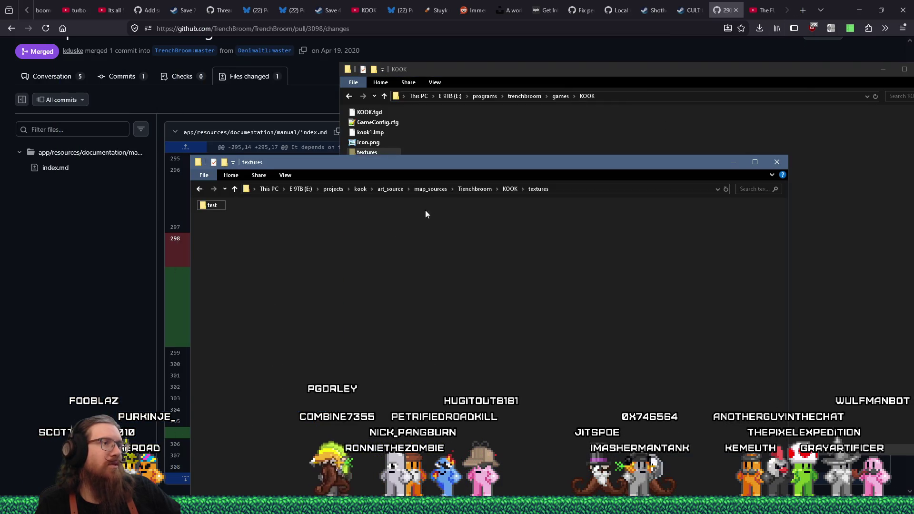
click(440, 188)
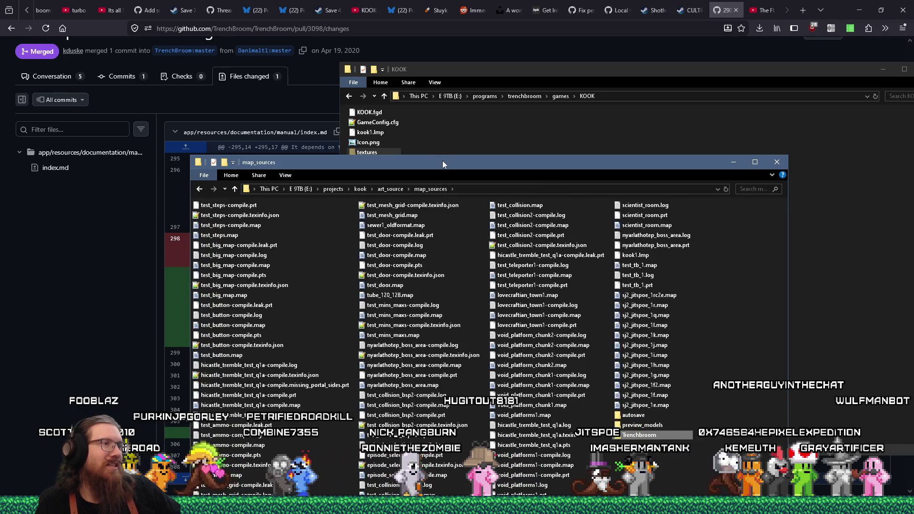
drag(444, 164, 359, 21)
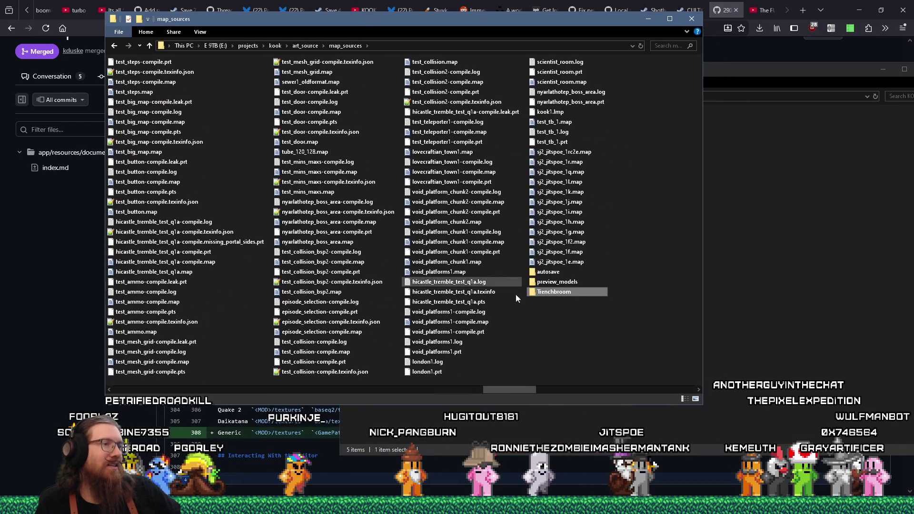
mouse_move(525, 388)
mouse_down()
mouse_move(141, 366)
mouse_move(572, 361)
mouse_move(196, 338)
mouse_up()
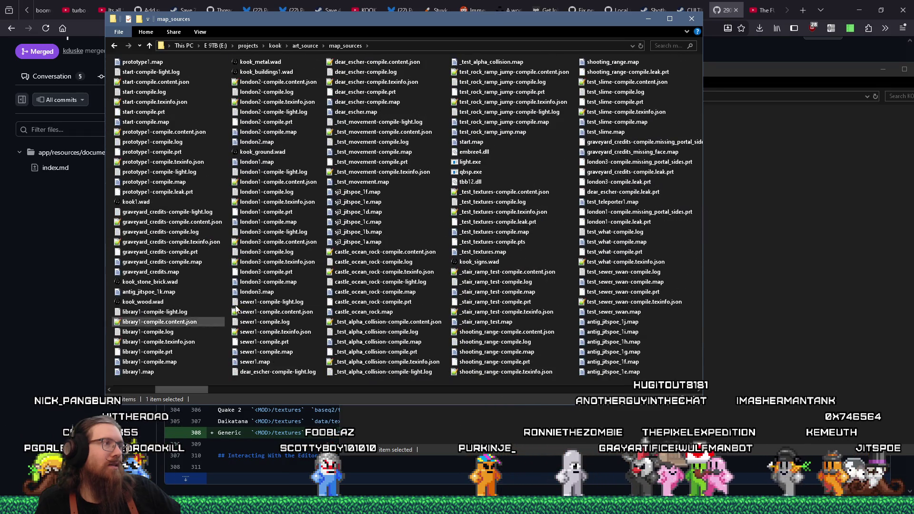
drag(195, 389, 470, 385)
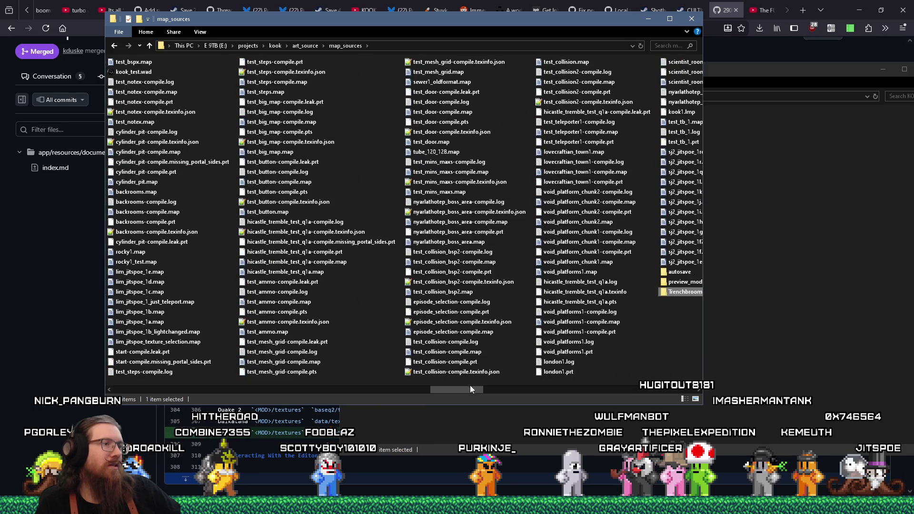
- Create a new textures folder in map_sources and switch back to prototype1.map in TrenchBroom
right_click(671, 330)
click(708, 171)
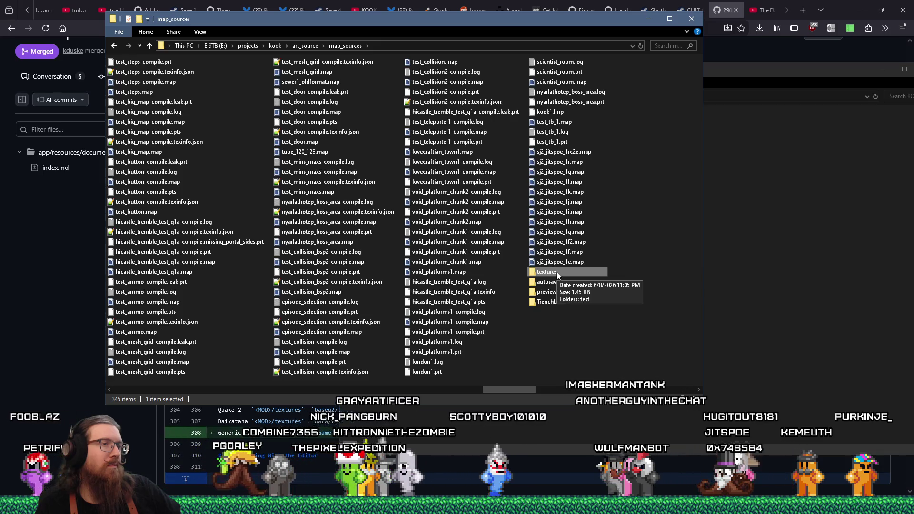
key(alt+Tab)
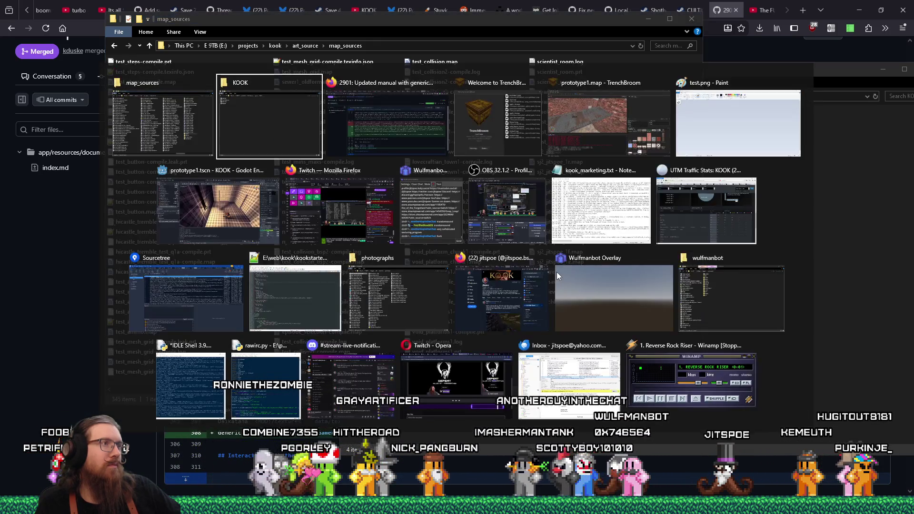
key(alt+Tab)
key(alt+Tab)
key(alt+Tab)
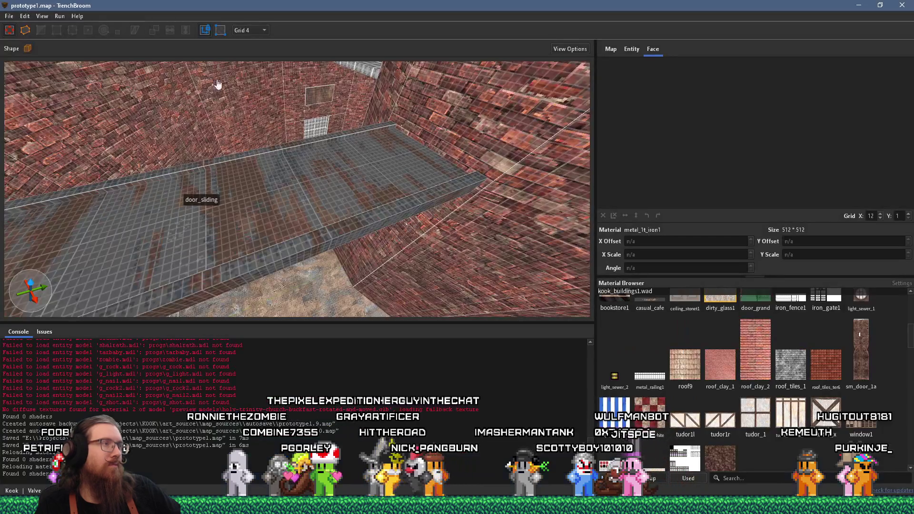
- Reload the entity definitions and show the five enabled wad collections, including kook_test.wad
click(10, 16)
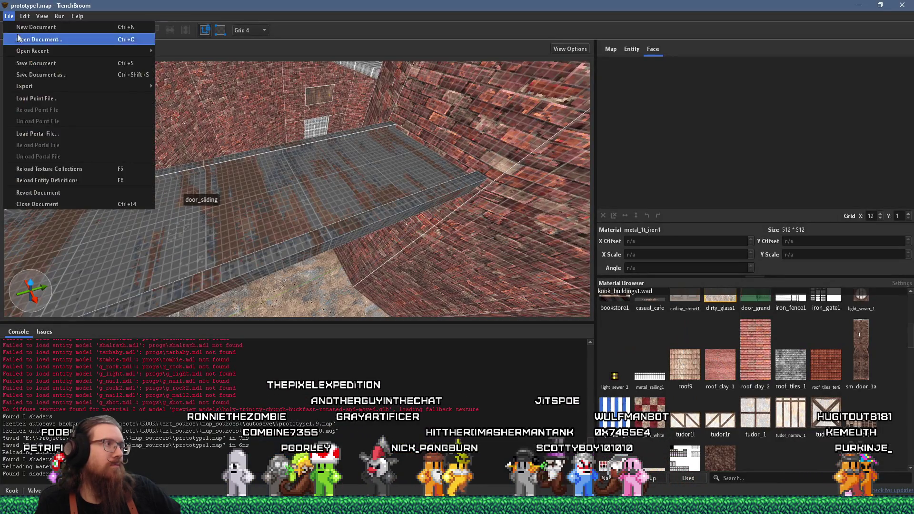
click(74, 172)
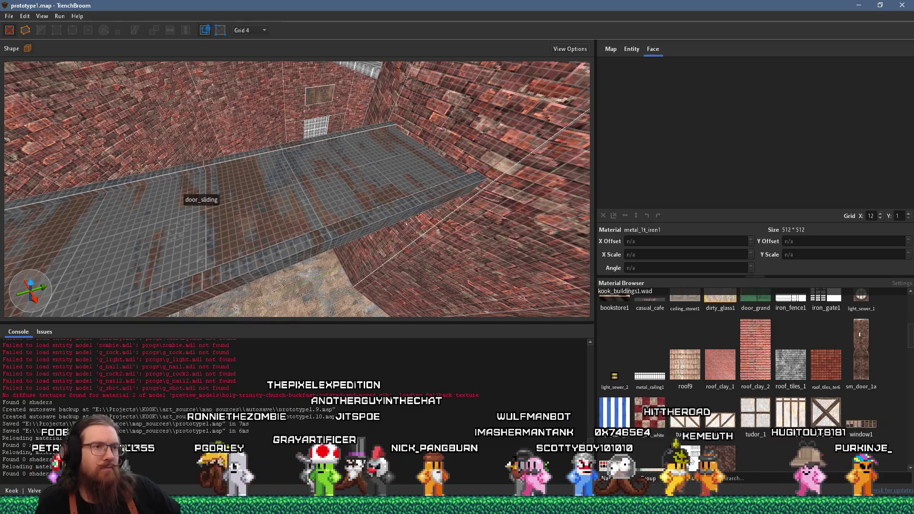
click(761, 479)
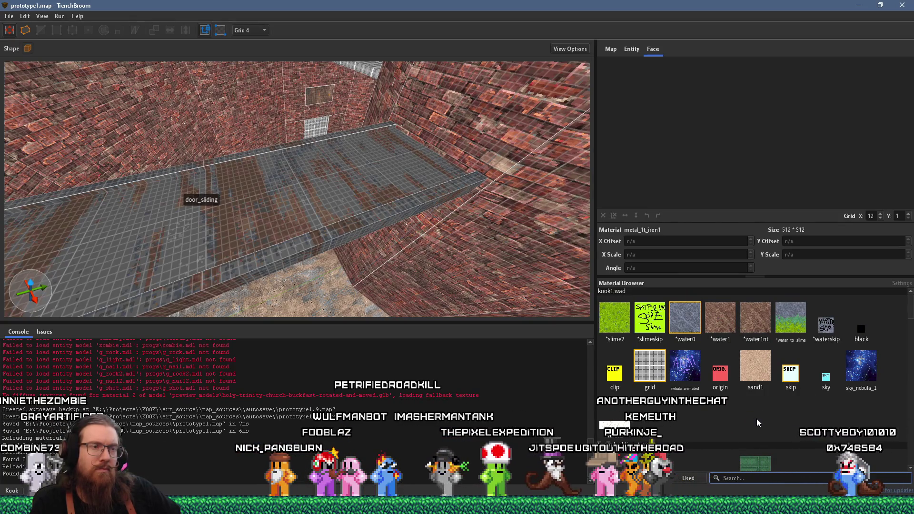
click(635, 284)
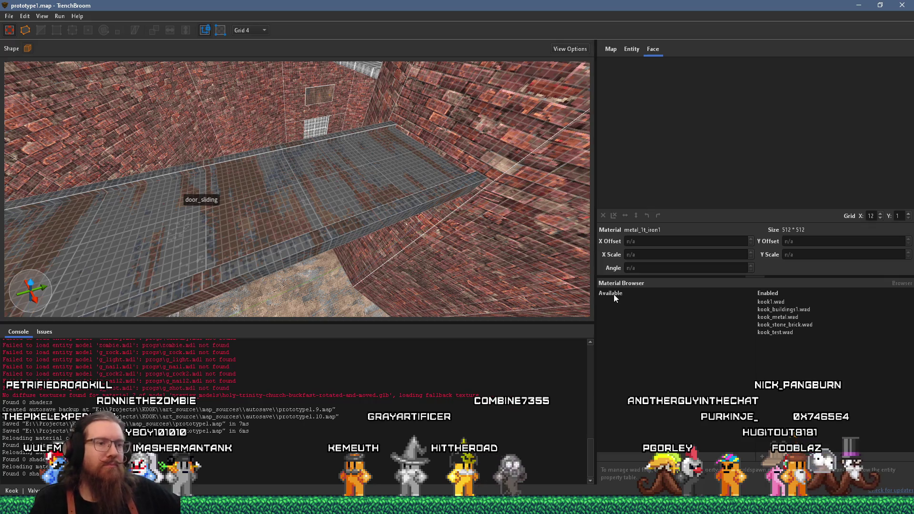
key(alt+Tab)
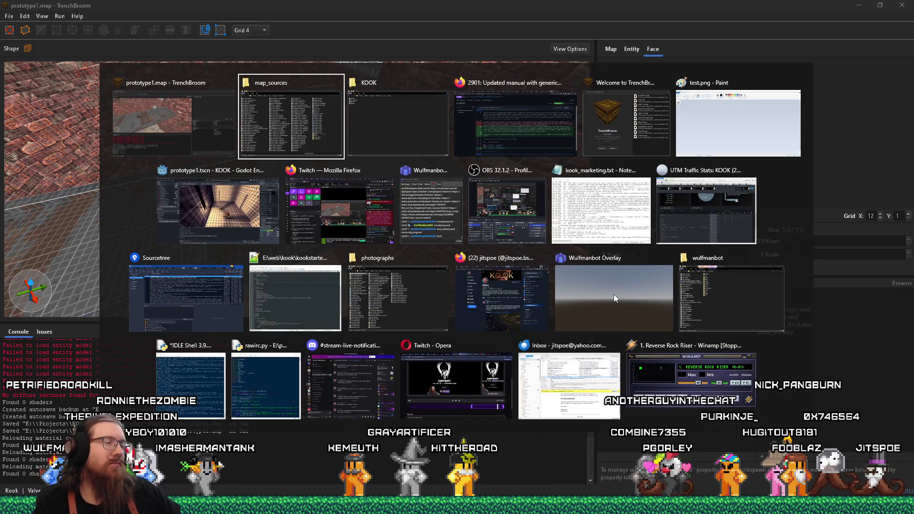
- Open GameConfig.cfg from the installed KOOK game folder in Notepad++
key(alt+Tab)
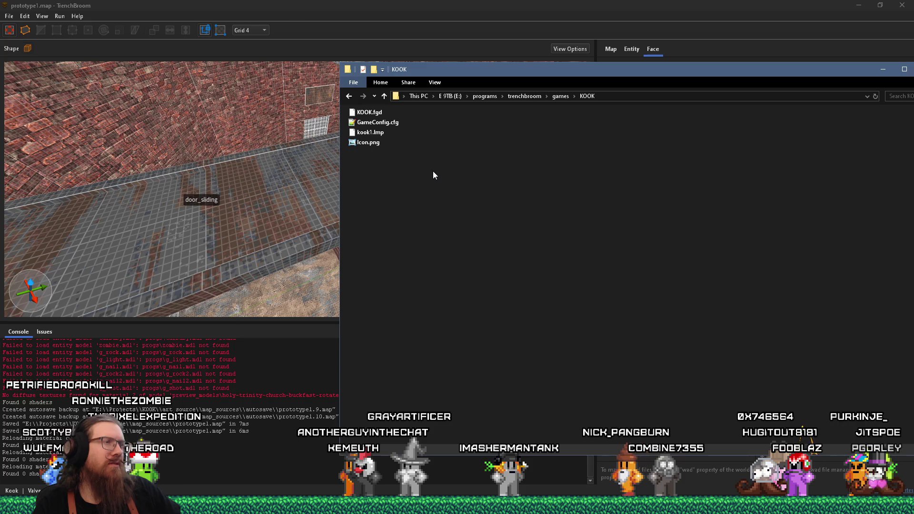
key(alt+Tab)
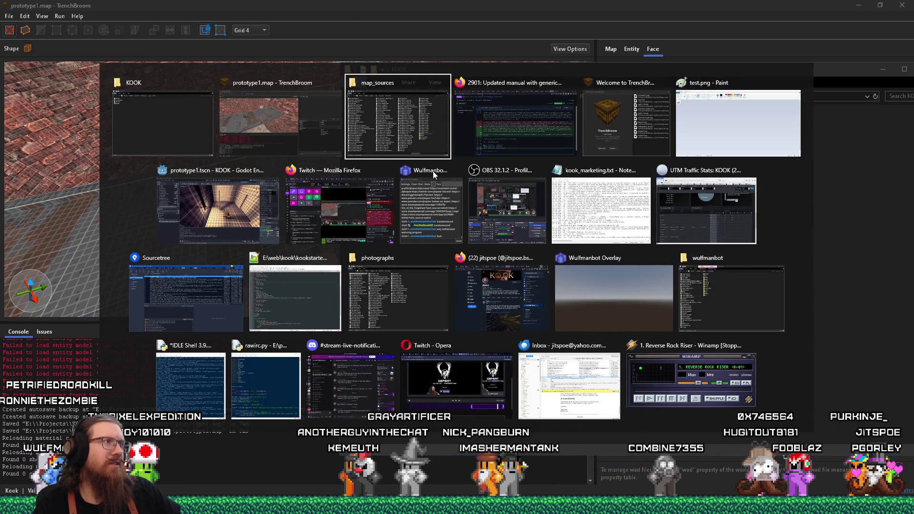
key(Escape)
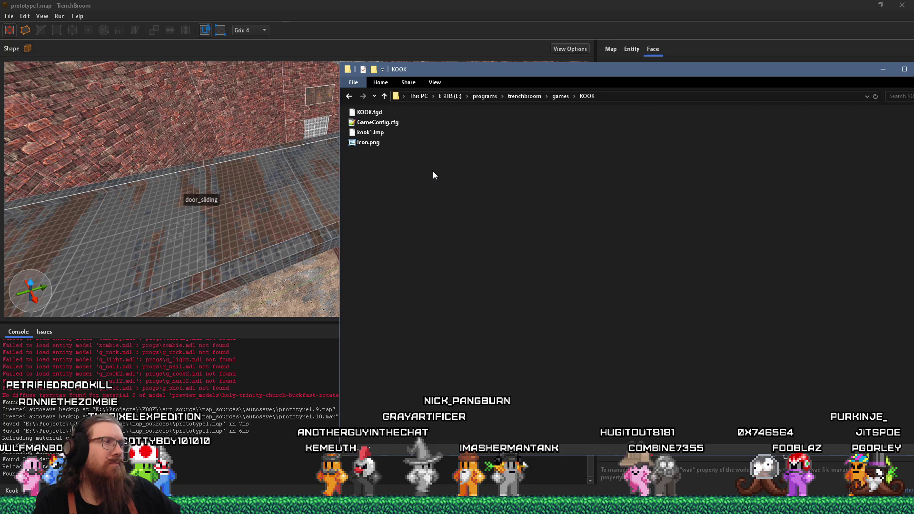
double_click(390, 125)
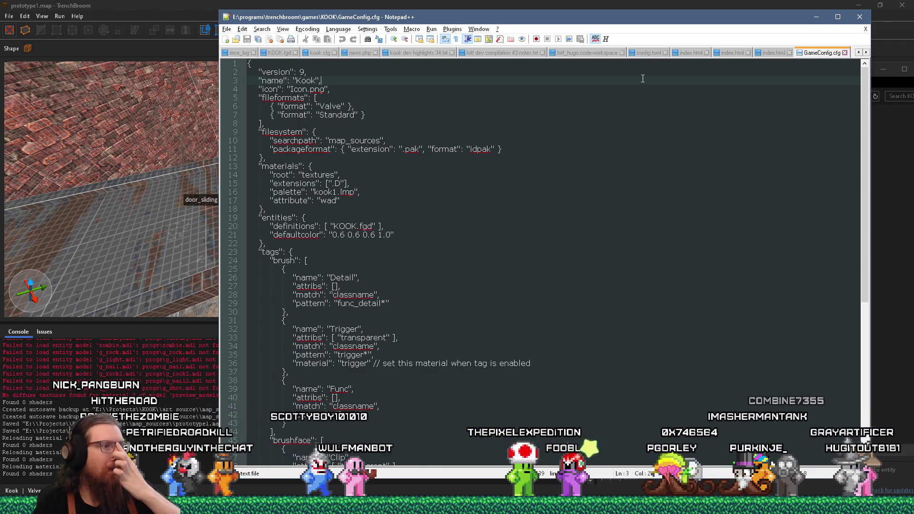
- Open the Generic game's GameConfig.cfg and copy its materials block
click(891, 191)
drag(513, 70, 622, 85)
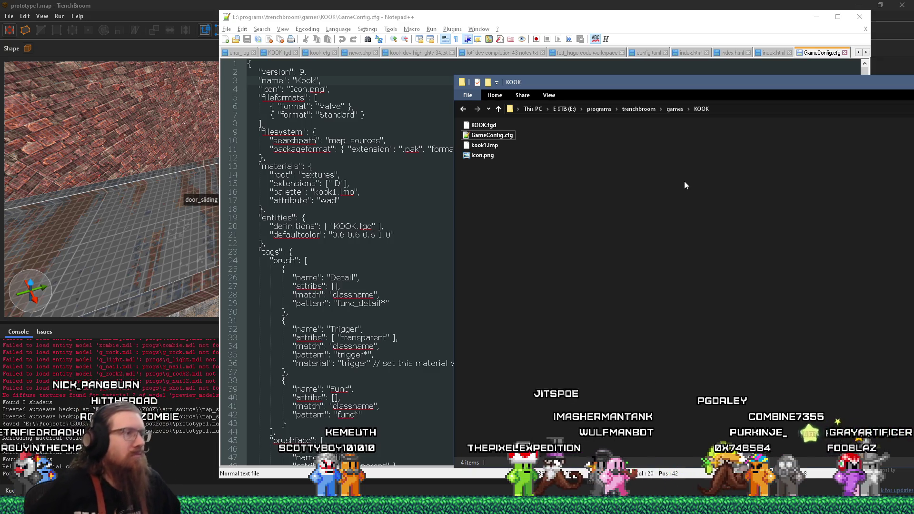
click(676, 110)
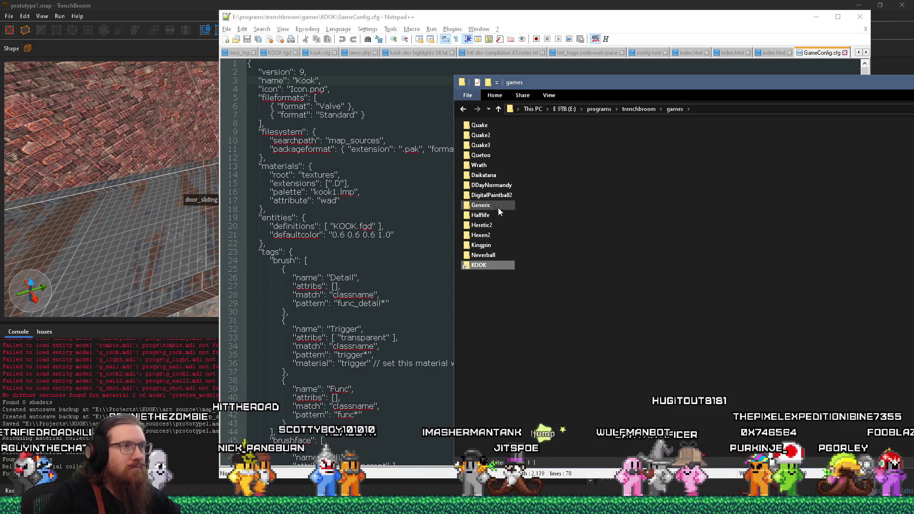
double_click(490, 205)
double_click(509, 128)
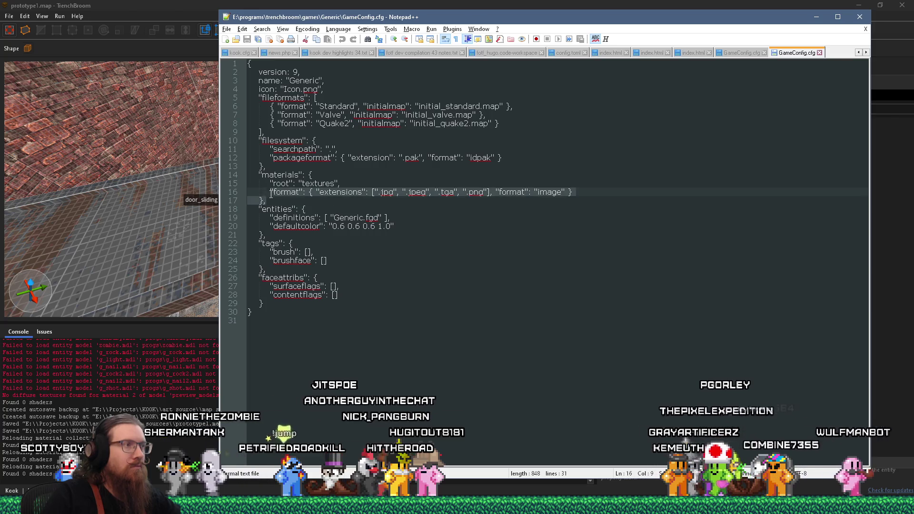
drag(276, 203, 228, 175)
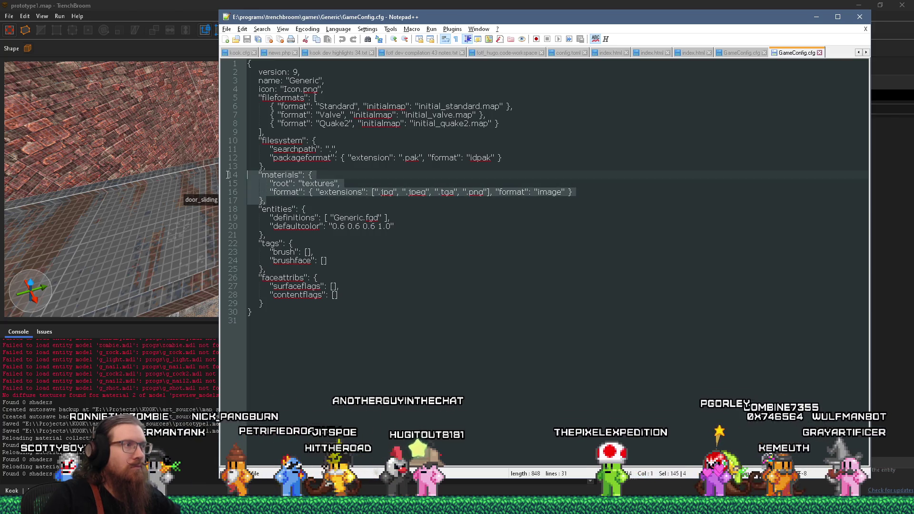
right_click(287, 190)
click(308, 205)
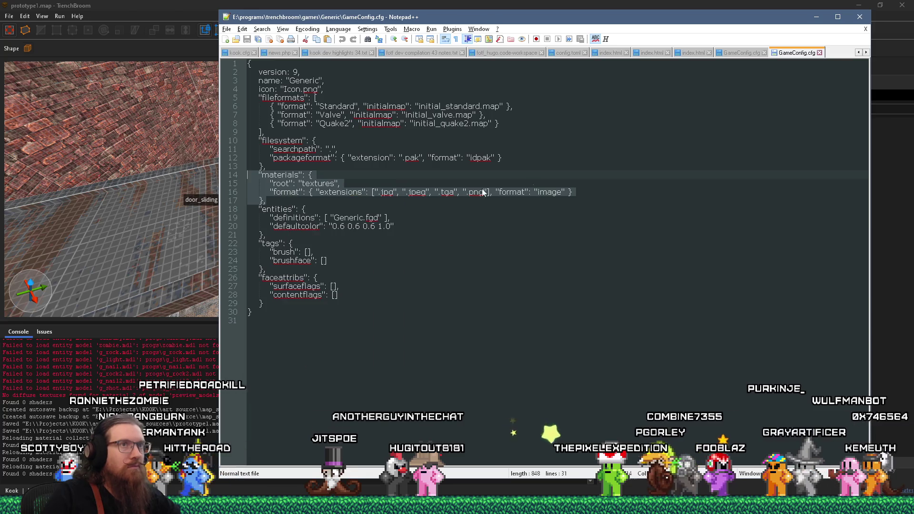
- Paste into KOOK's GameConfig.cfg, keep only the jpg, jpeg, tga, png format line, and save
click(739, 53)
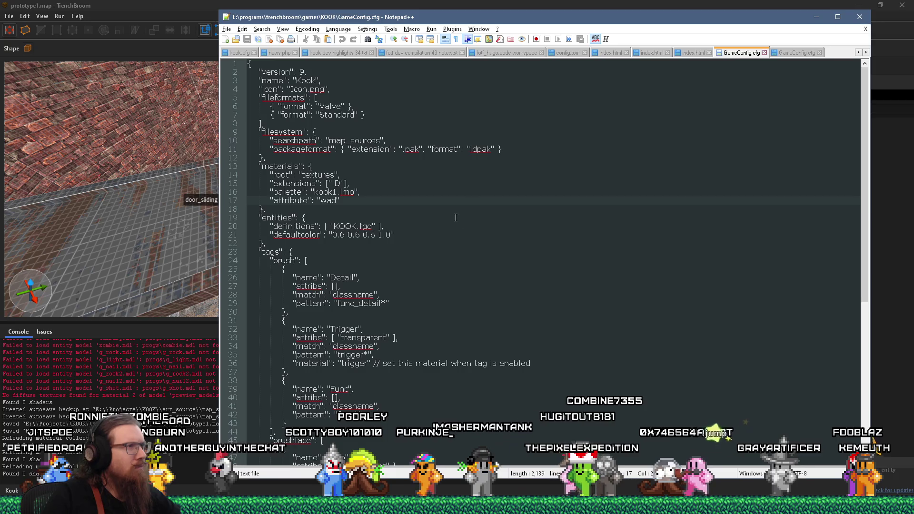
key(Return)
key(ctrl+v)
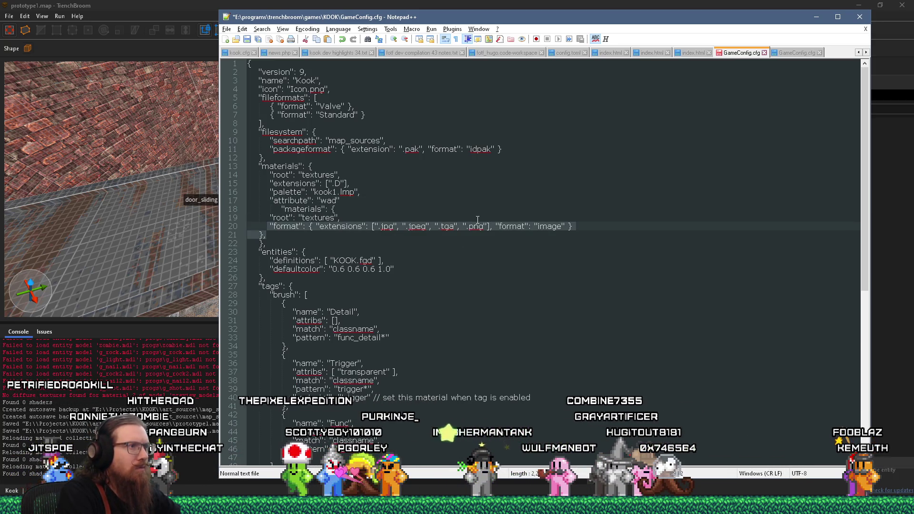
key(End)
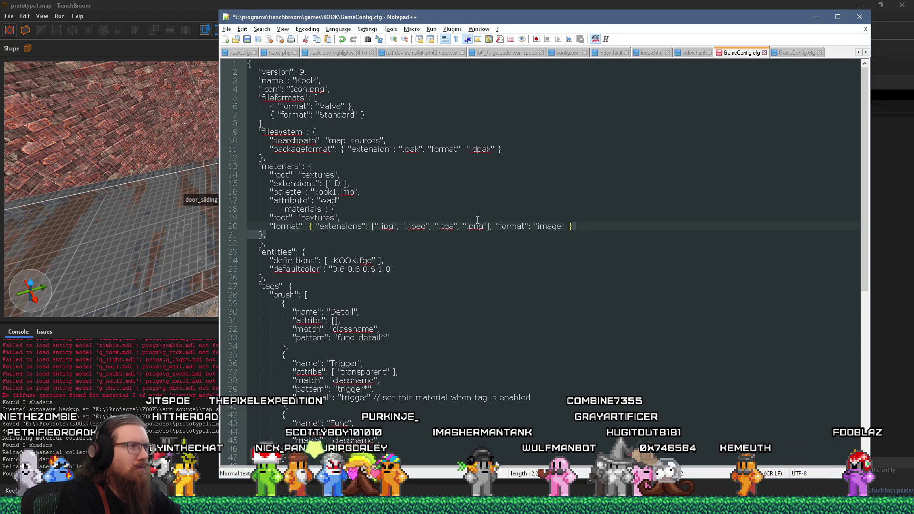
key(Delete)
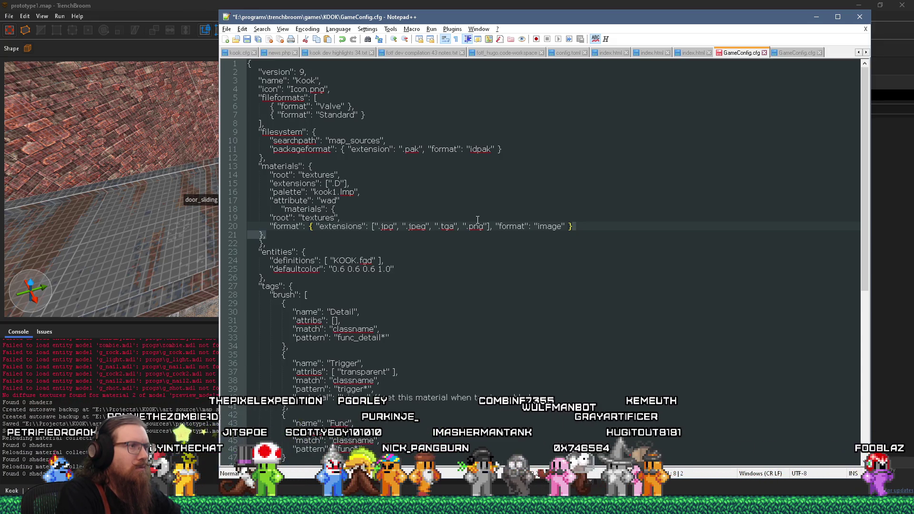
key(Up)
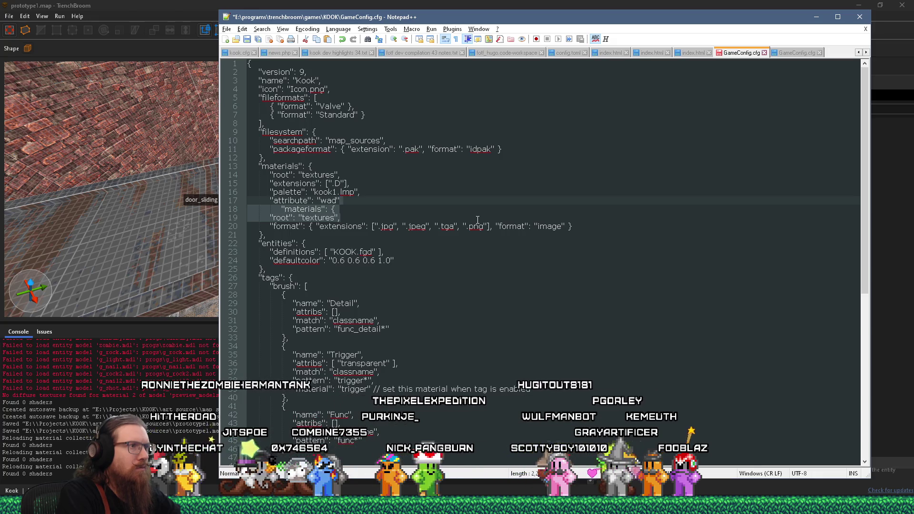
key(Delete)
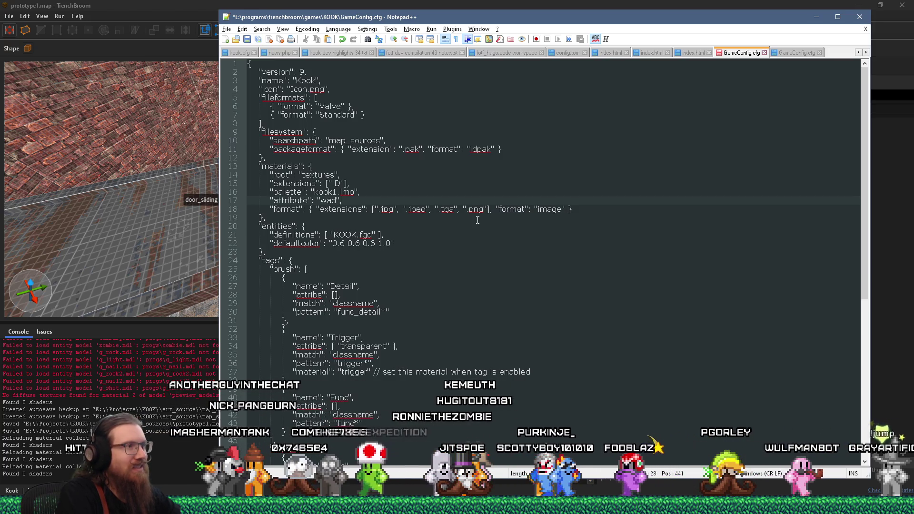
key(ctrl+s)
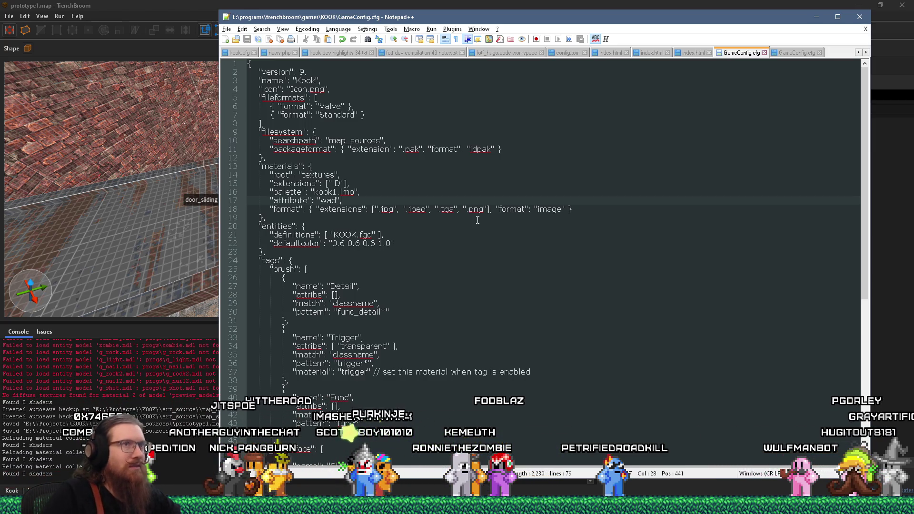
click(145, 5)
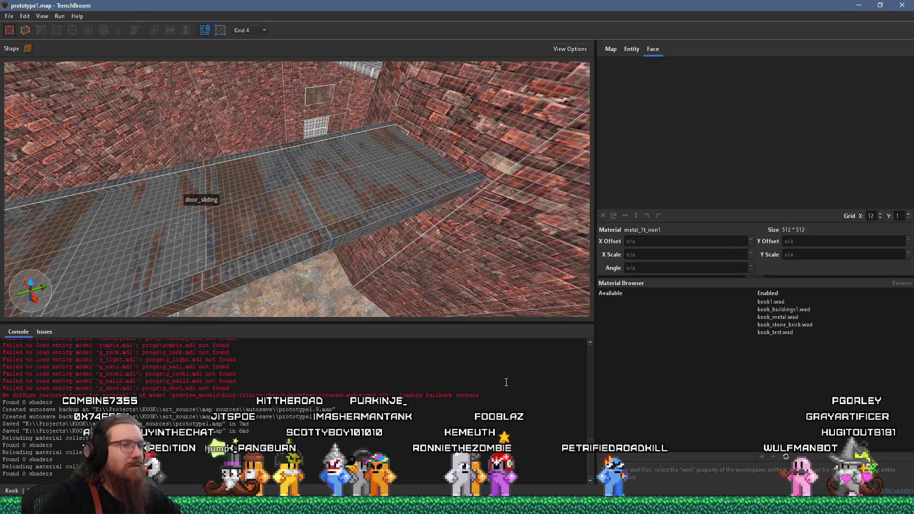
- Close the map document and reopen prototype1.map from the Welcome window's recent maps
mouse_move(496, 506)
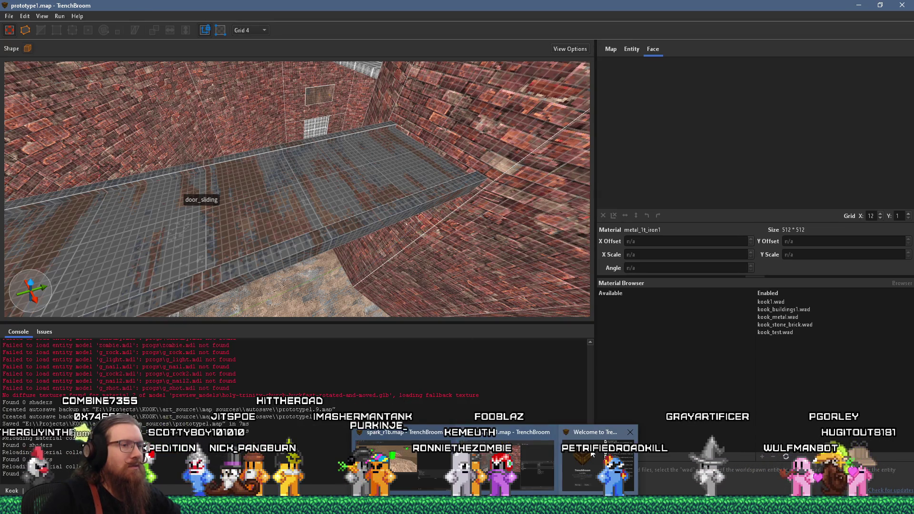
click(592, 454)
click(516, 462)
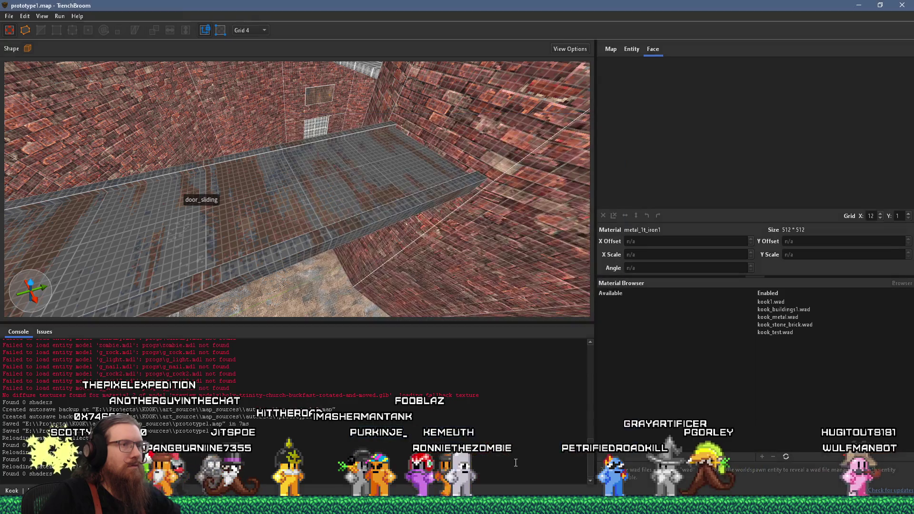
click(879, 4)
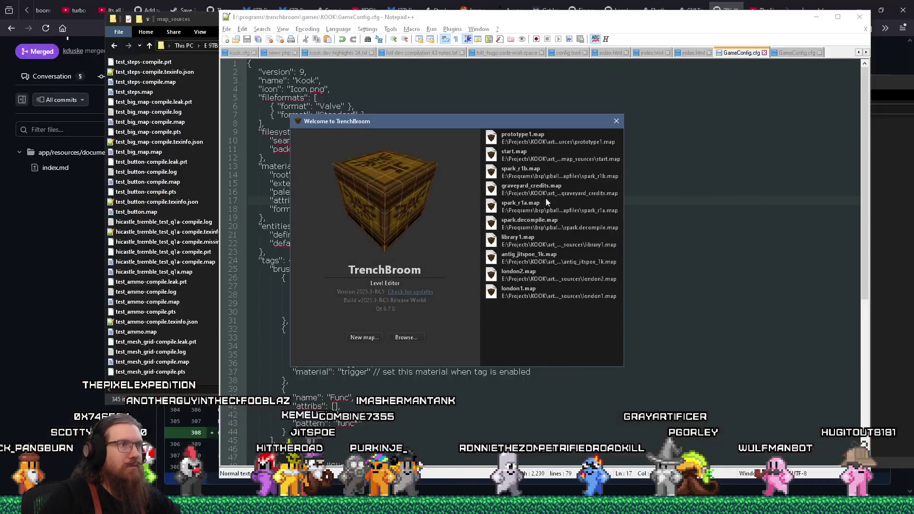
key(Return)
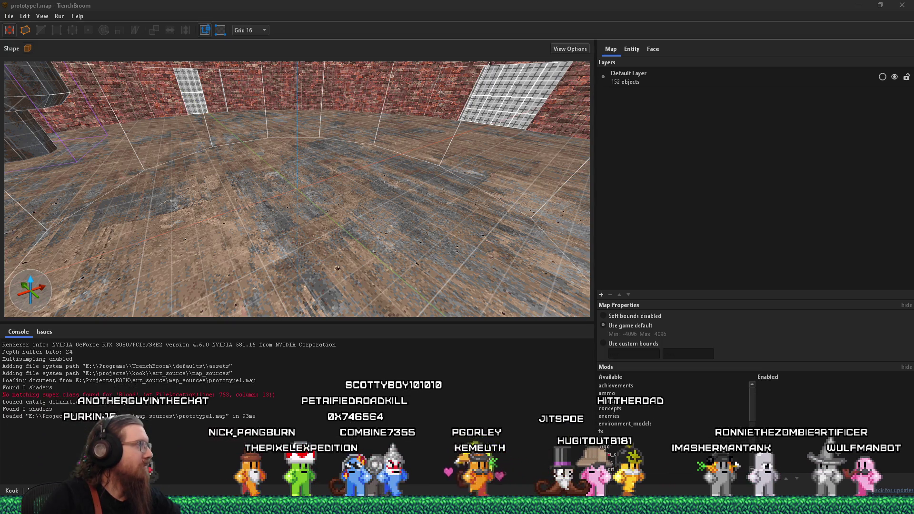
- Play the 'Baby opossum eating a grape' YouTube video, then close the browser window
drag(0, 12, 379, 16)
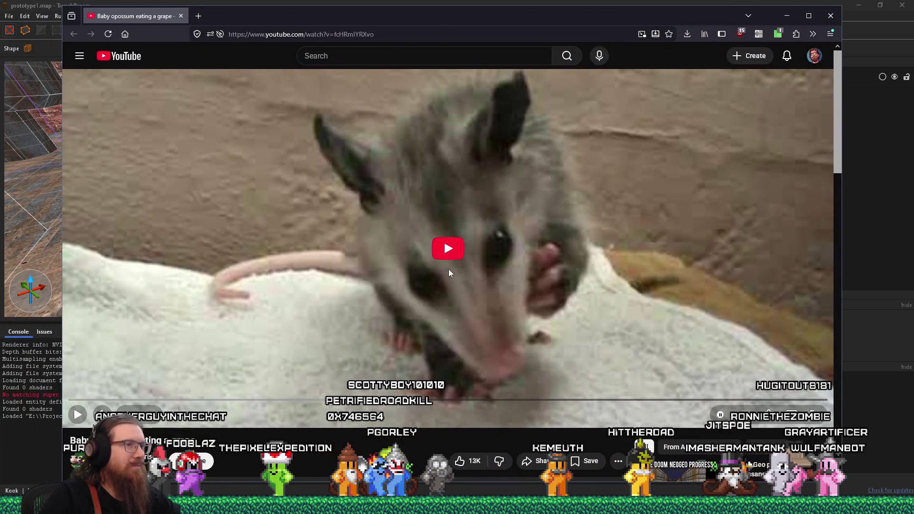
click(447, 248)
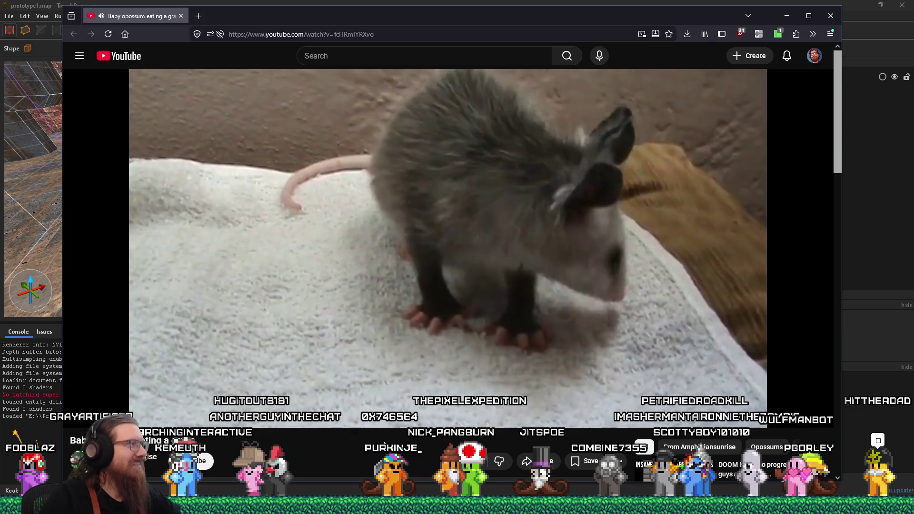
click(830, 15)
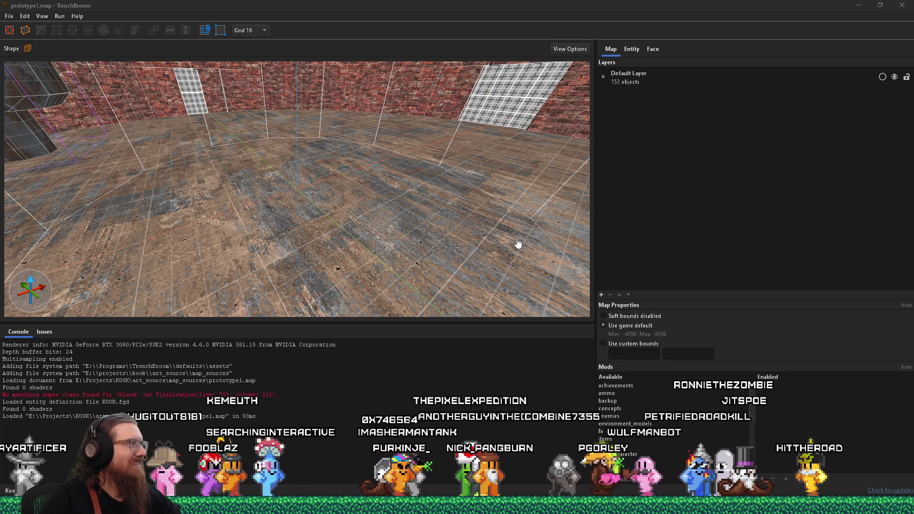
- Orbit around the brick room's metal-framed wall opening, then switch to GameConfig.cfg in Notepad++
key(alt+Tab)
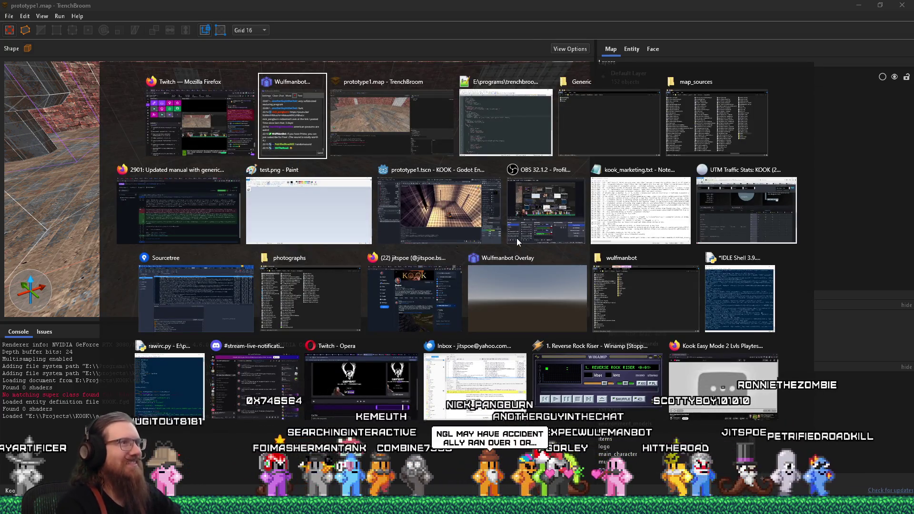
key(alt+Tab)
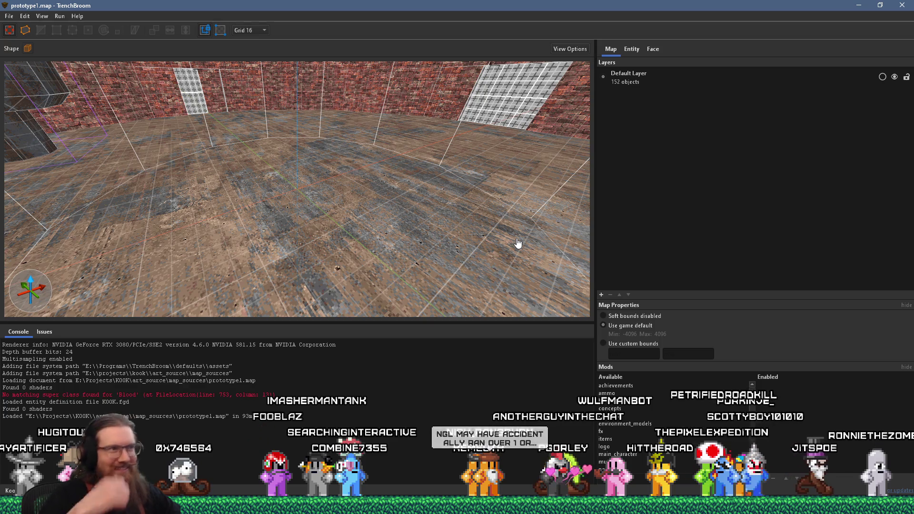
mouse_move(518, 244)
mouse_down()
mouse_move(418, 210)
mouse_move(201, 224)
mouse_move(25, 217)
mouse_move(260, 211)
mouse_move(316, 224)
mouse_move(360, 196)
mouse_move(310, 188)
mouse_move(358, 185)
mouse_move(361, 208)
mouse_move(342, 134)
mouse_move(267, 202)
mouse_move(229, 192)
mouse_move(467, 233)
mouse_move(418, 238)
mouse_up()
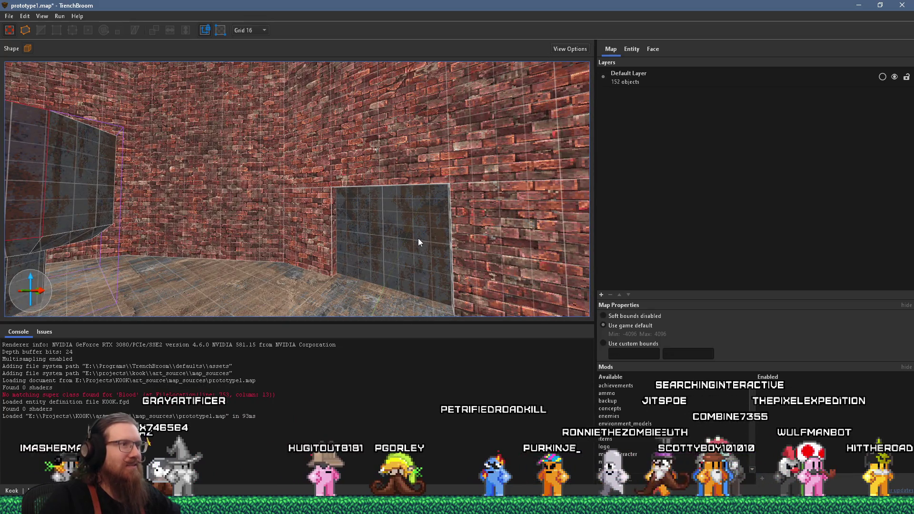
key(alt+Tab)
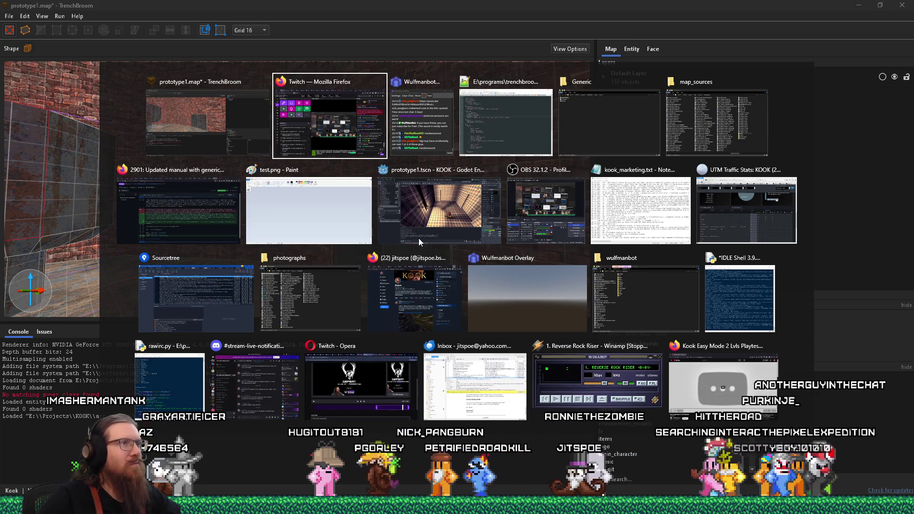
key(Escape)
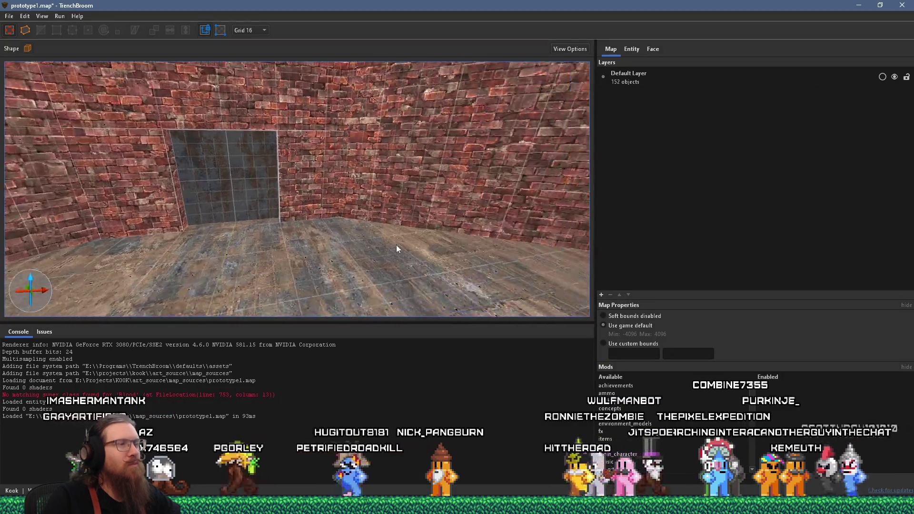
drag(401, 261, 421, 282)
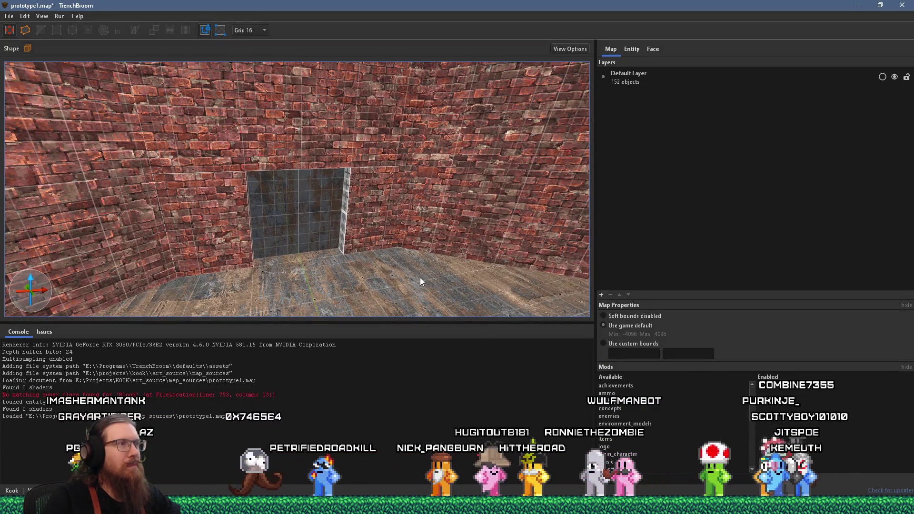
mouse_move(428, 280)
mouse_down()
mouse_move(381, 237)
mouse_move(327, 150)
mouse_up()
mouse_move(284, 127)
mouse_down()
mouse_move(301, 170)
mouse_move(97, 187)
mouse_move(190, 205)
mouse_move(382, 205)
mouse_move(422, 195)
mouse_move(404, 202)
mouse_move(391, 187)
mouse_up()
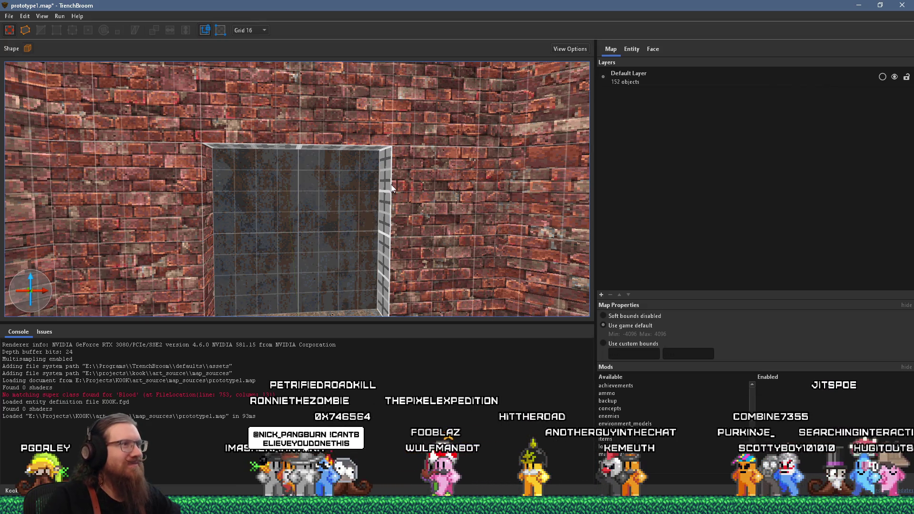
key(alt+Tab)
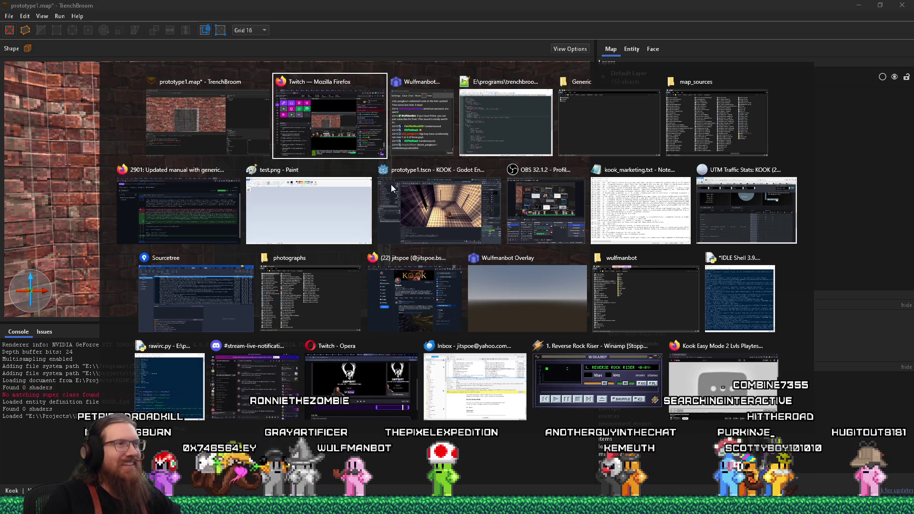
key(Tab)
key(Tab)
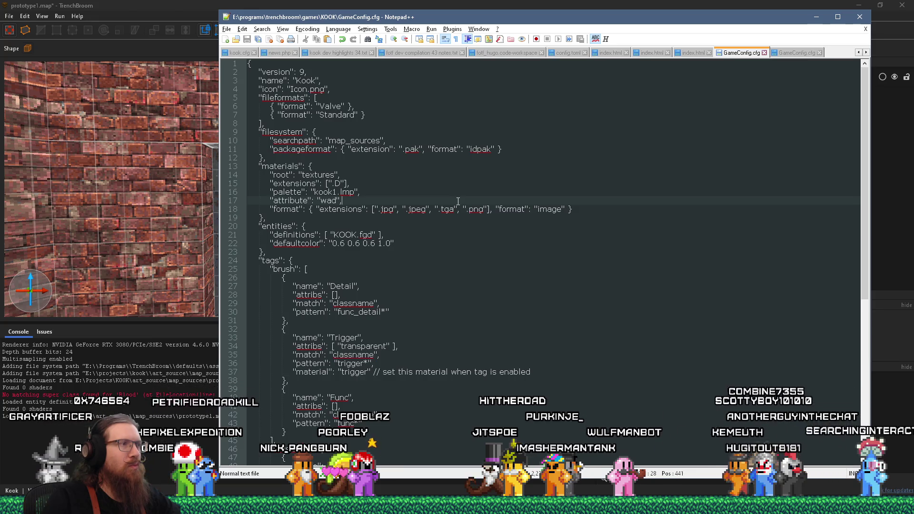
- Show the Face tab with the opening's metal_01_iron3 material (512 × 512) and the enabled wad list
click(429, 4)
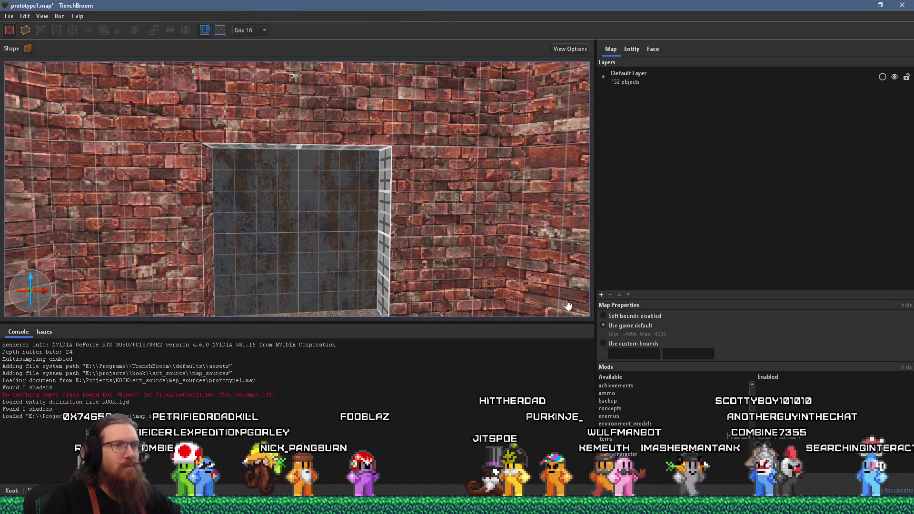
click(652, 49)
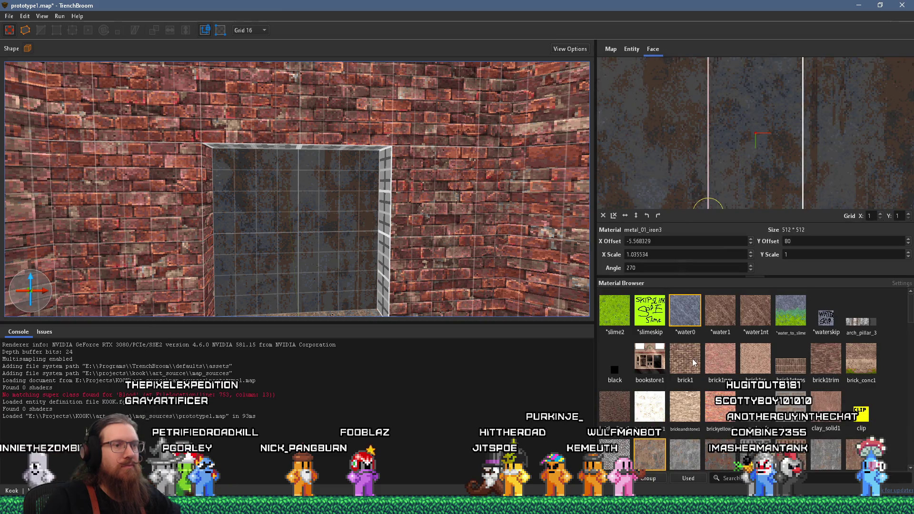
scroll(694, 363, down, 1)
scroll(673, 417, up, 1)
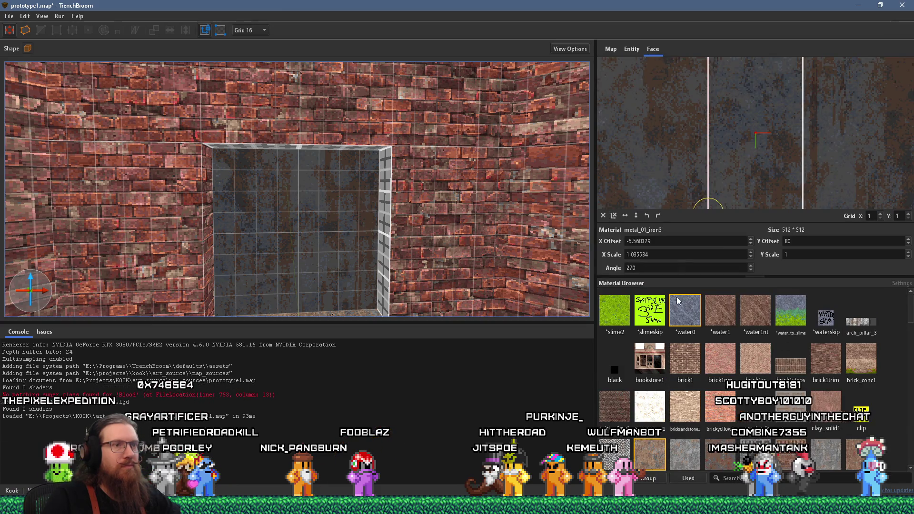
click(634, 283)
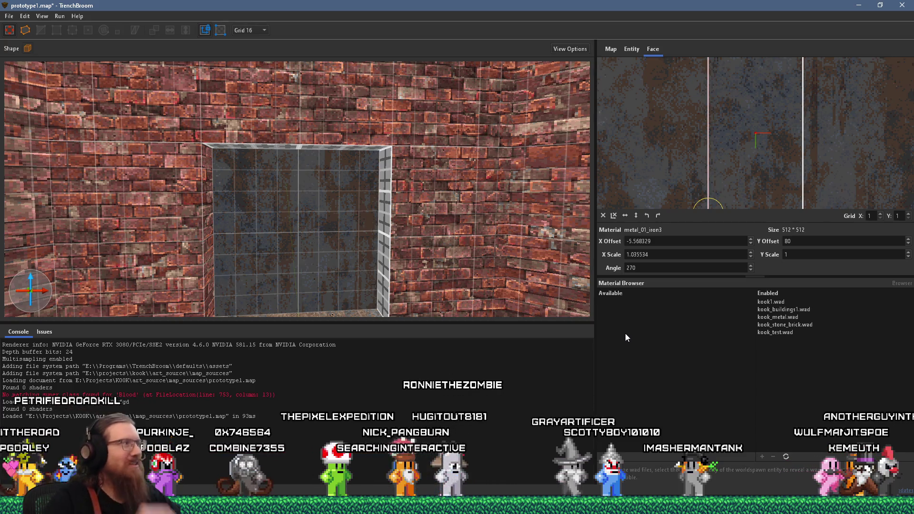
- Move the chat window out of the way and view the brick walls and metal opening from a new angle
key(alt+Tab)
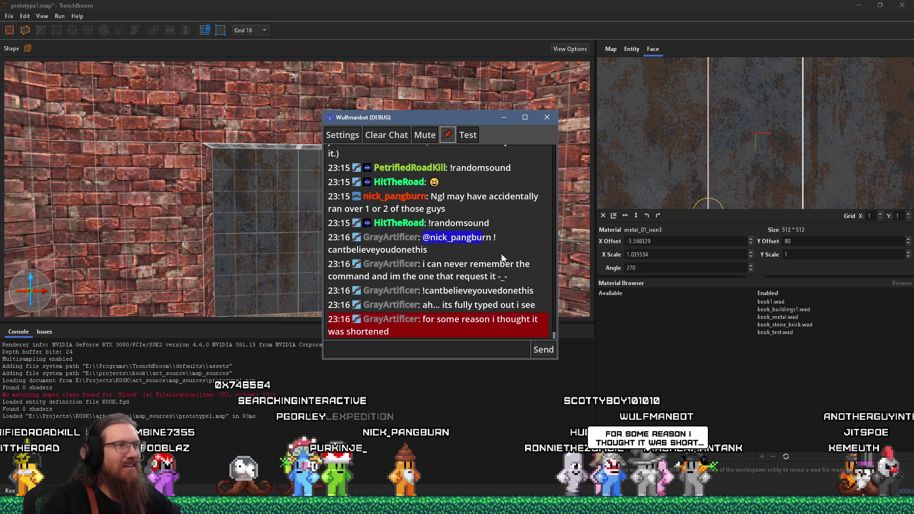
mouse_move(461, 125)
mouse_down()
mouse_move(471, 143)
mouse_move(0, 147)
mouse_up()
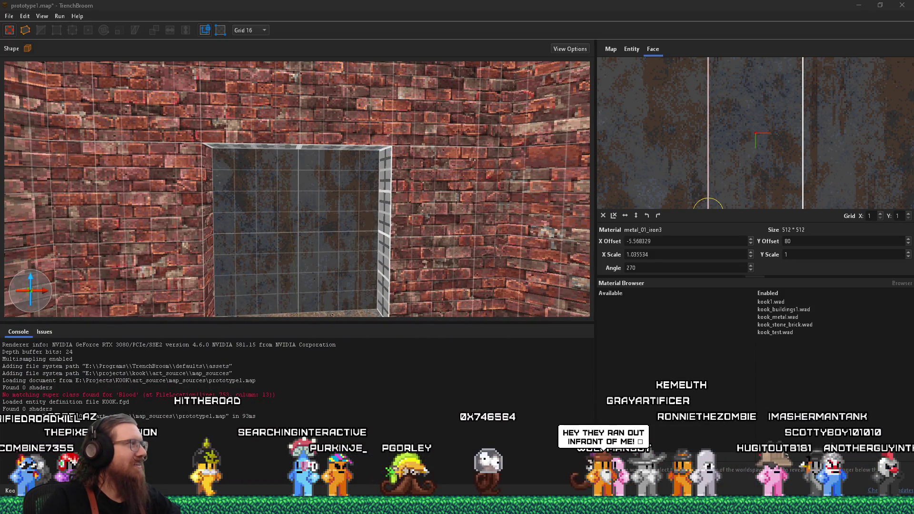
click(404, 5)
mouse_move(259, 270)
mouse_down()
mouse_move(218, 265)
mouse_move(287, 260)
mouse_up()
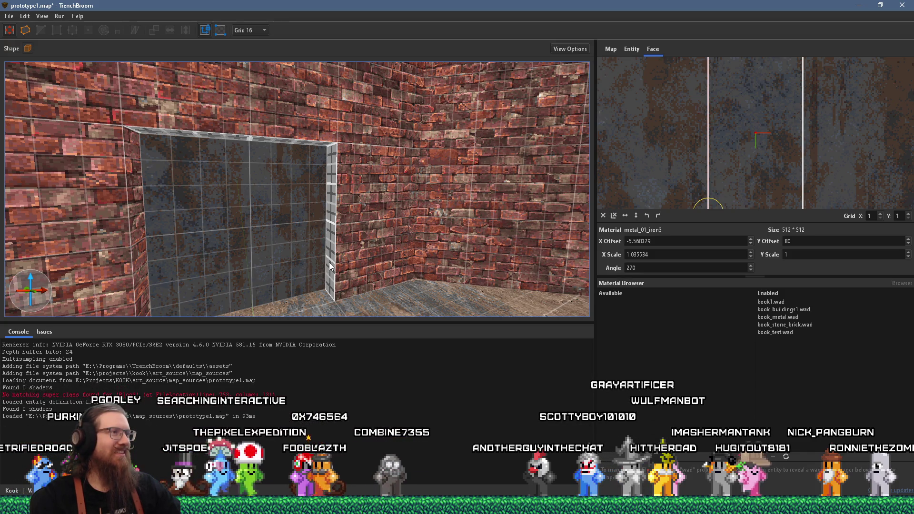
- Orbit around the ceiling beam, the door_sliding ledges and the water vat
key(alt+Tab)
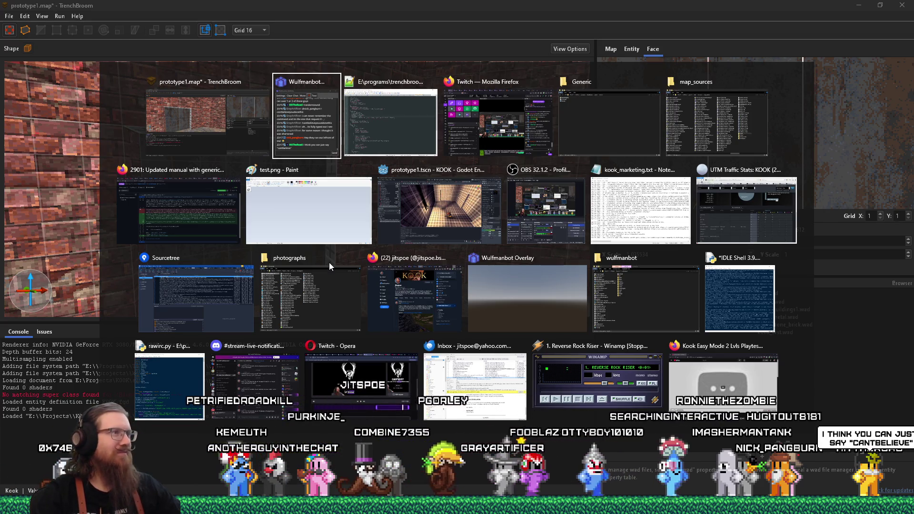
key(alt+shift+Tab)
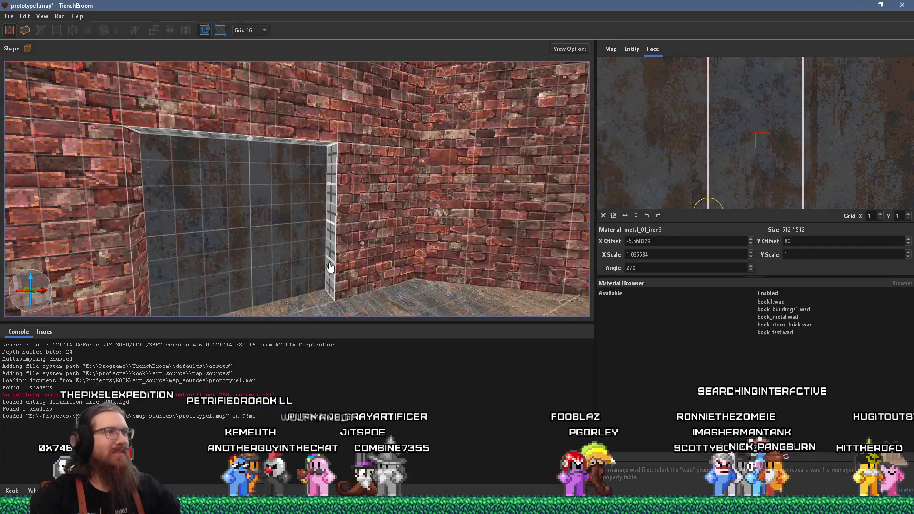
key(w)
mouse_move(435, 213)
mouse_down()
mouse_move(349, 162)
mouse_move(416, 299)
mouse_move(316, 216)
mouse_move(351, 159)
mouse_move(290, 146)
mouse_move(390, 207)
mouse_move(454, 288)
mouse_move(387, 261)
mouse_move(238, 252)
mouse_move(404, 202)
mouse_move(306, 234)
mouse_up()
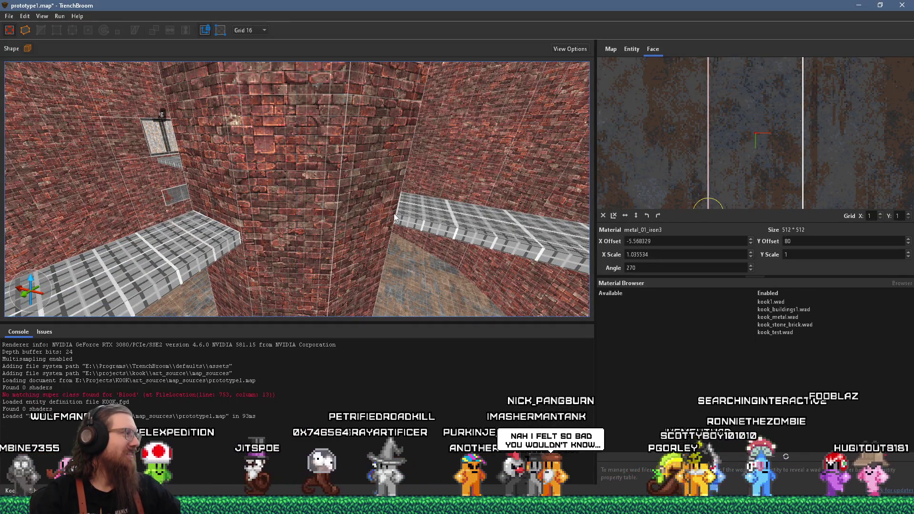
mouse_move(393, 213)
mouse_down()
mouse_move(366, 213)
mouse_move(395, 192)
mouse_move(162, 211)
mouse_up()
mouse_move(272, 196)
mouse_down()
mouse_move(333, 193)
mouse_move(113, 193)
mouse_move(141, 190)
mouse_up()
drag(238, 202, 156, 204)
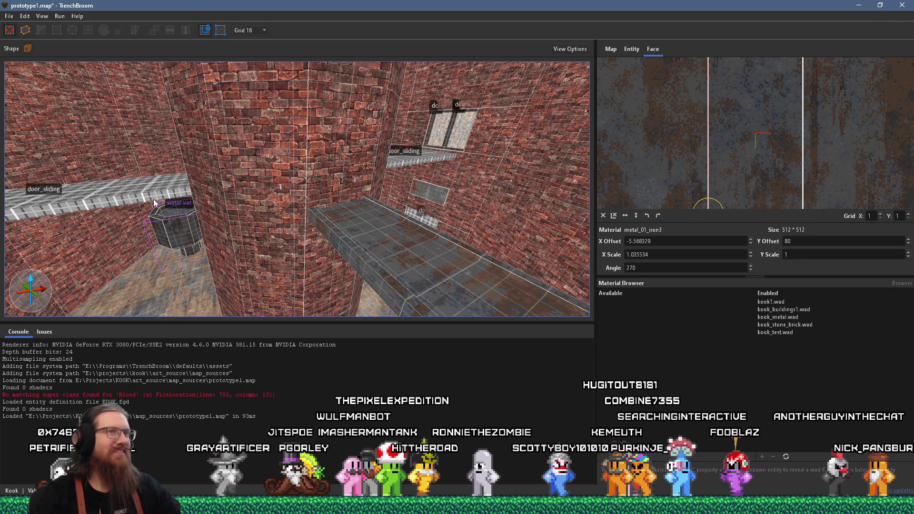
- Save prototype1.map
key(alt+Tab)
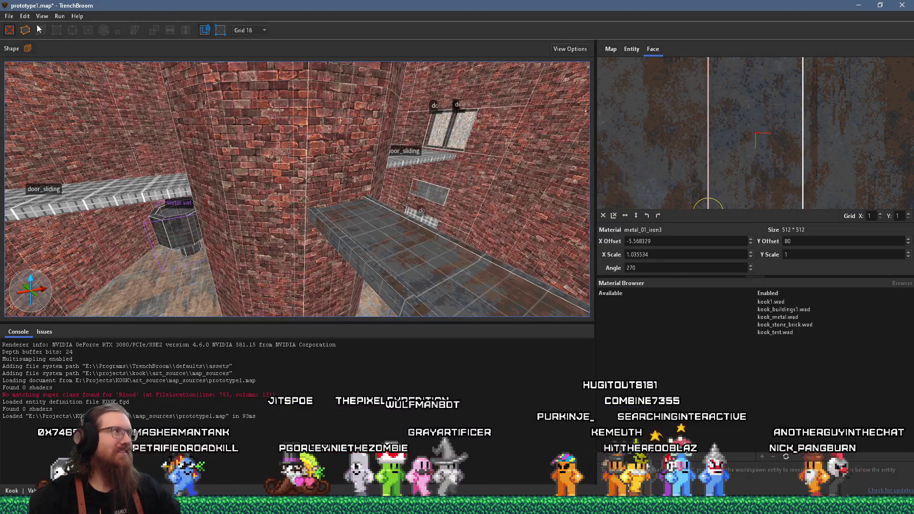
click(10, 15)
key(Escape)
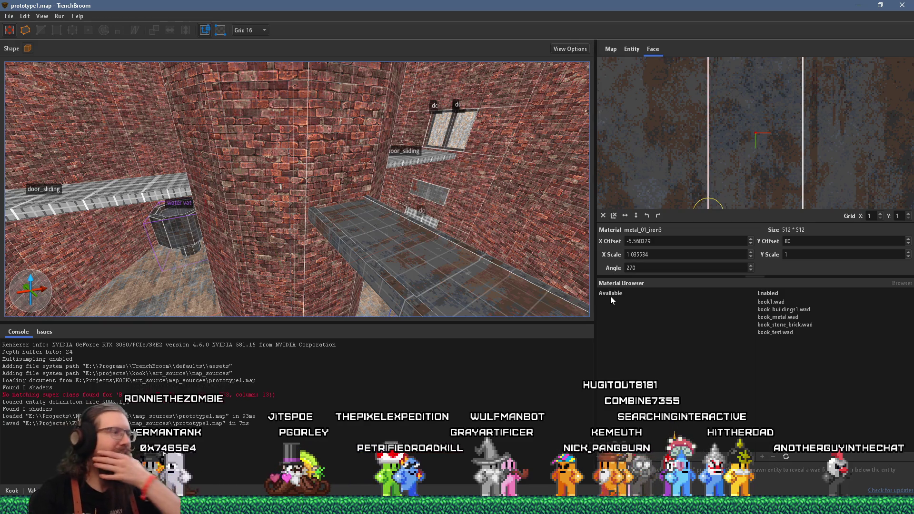
- Cut the extensions, palette and attribute lines from GameConfig.cfg's materials block in Notepad++
key(alt+Tab)
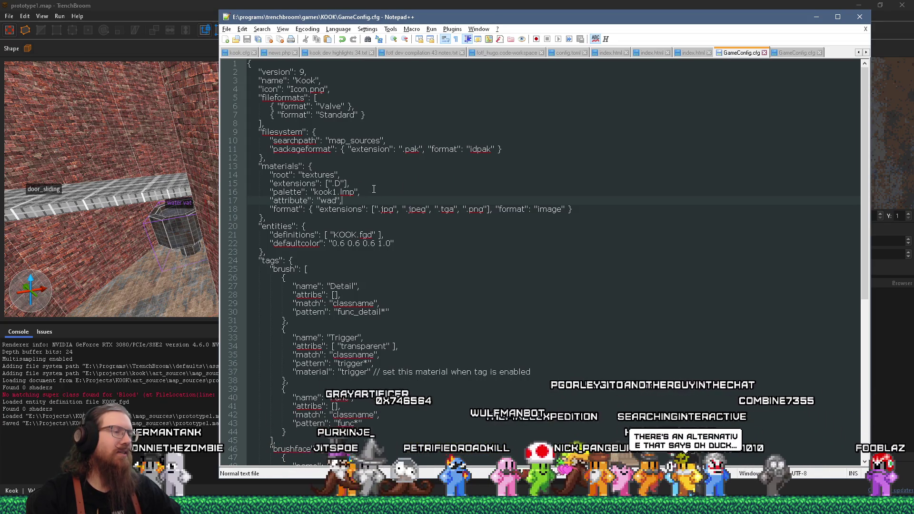
drag(375, 191, 376, 179)
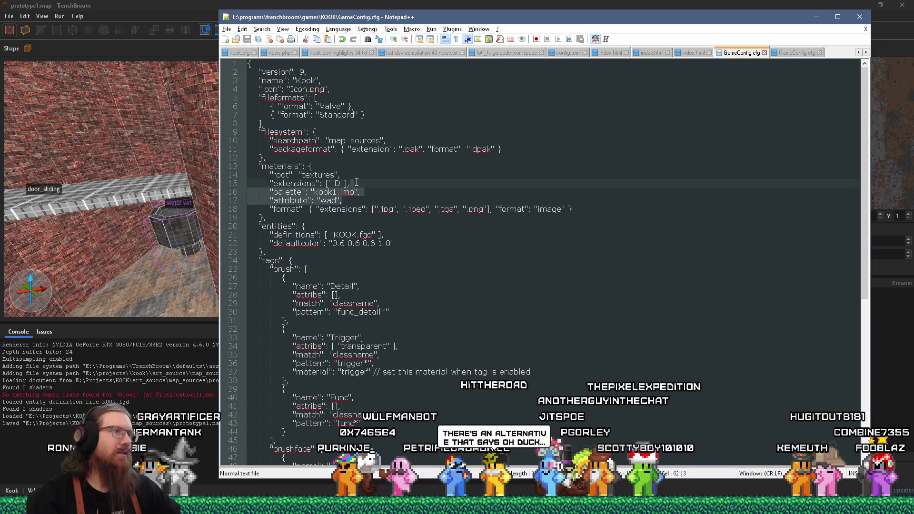
right_click(348, 179)
click(361, 185)
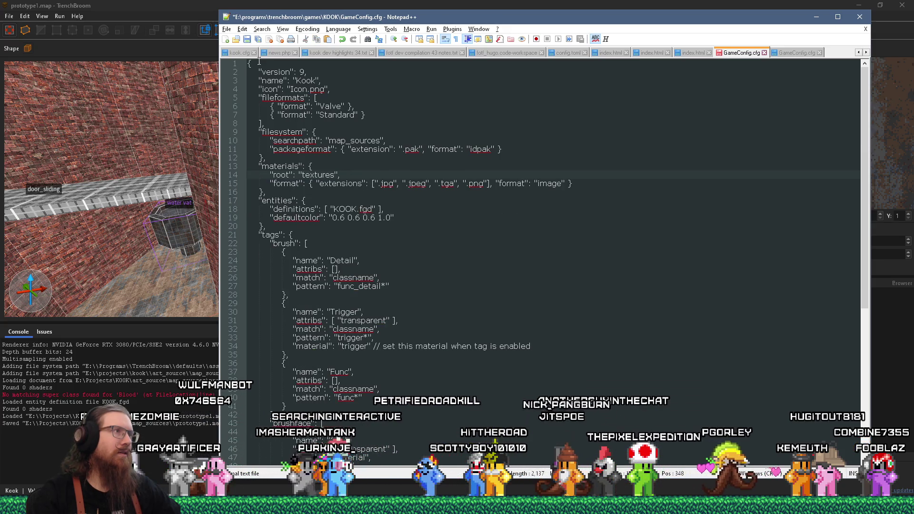
- Relaunch TrenchBroom from E:\programs\trenchbroom via Run and reopen prototype1.map from recent maps
click(191, 12)
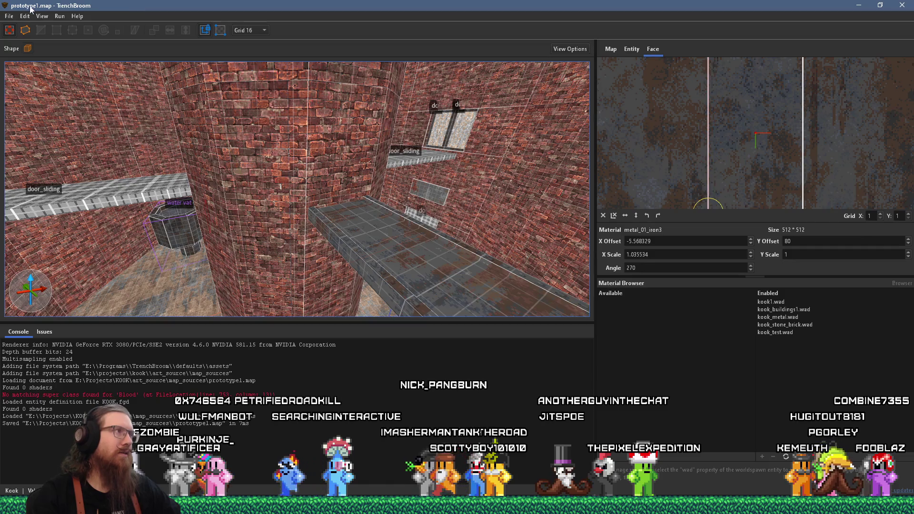
click(8, 17)
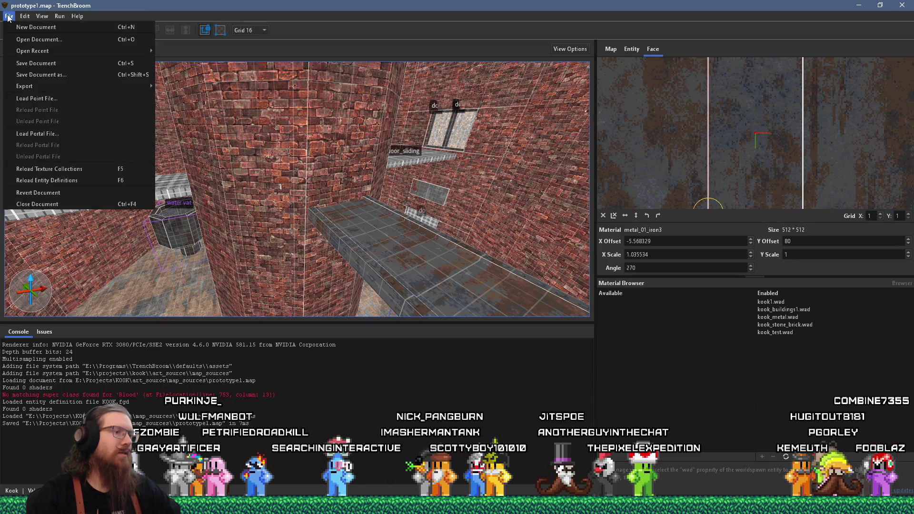
click(550, 4)
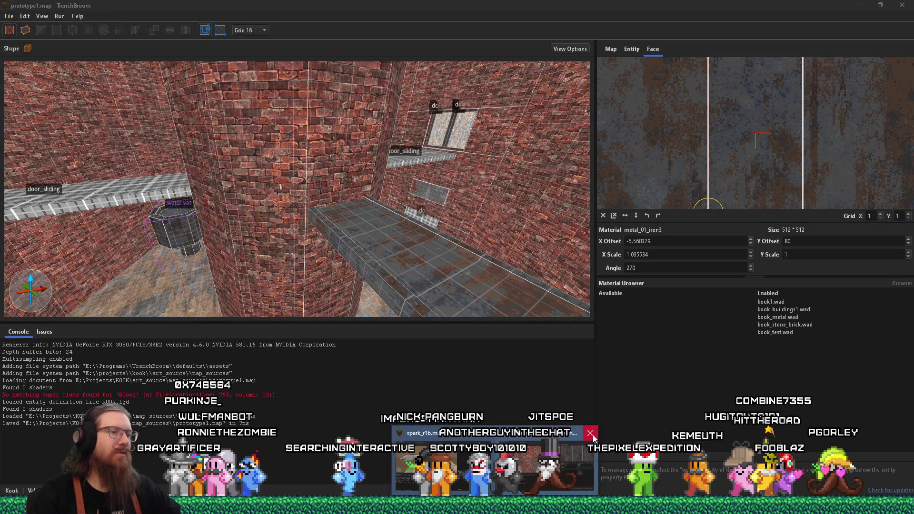
click(548, 469)
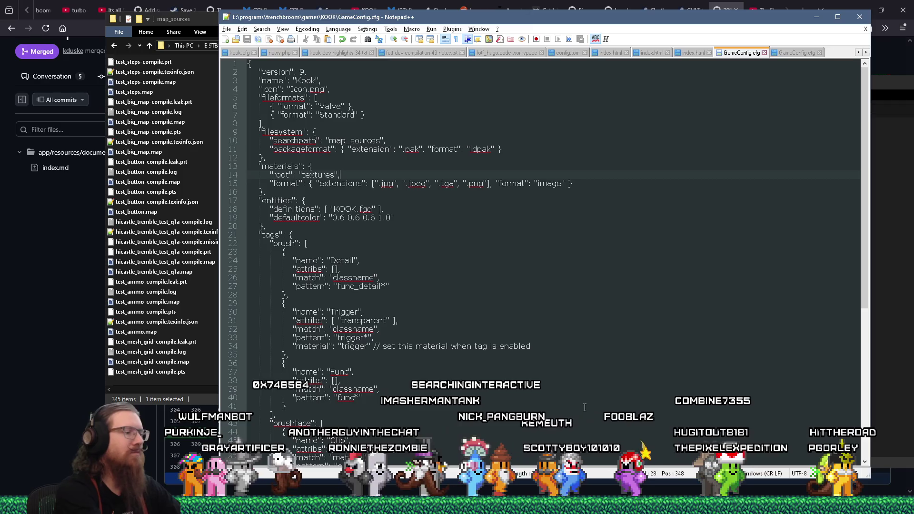
key(super+r)
text(e:\programs	)
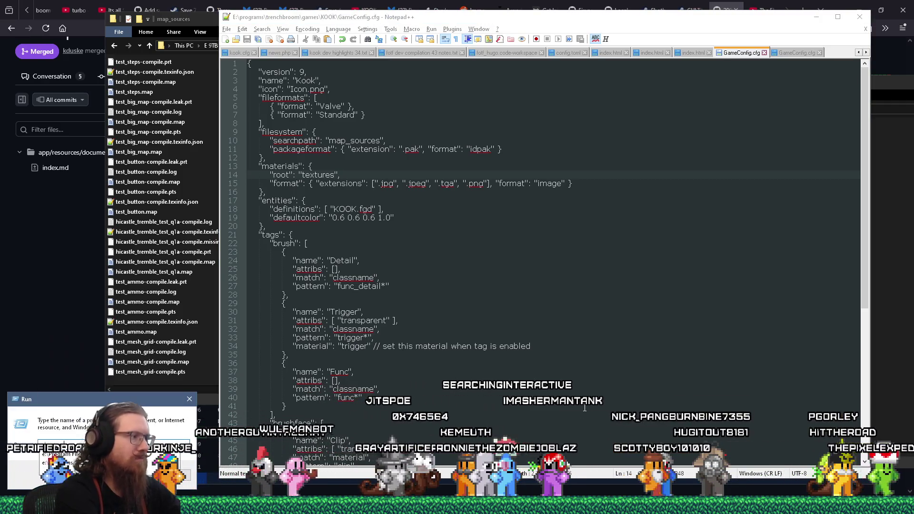
text(renchbroom)
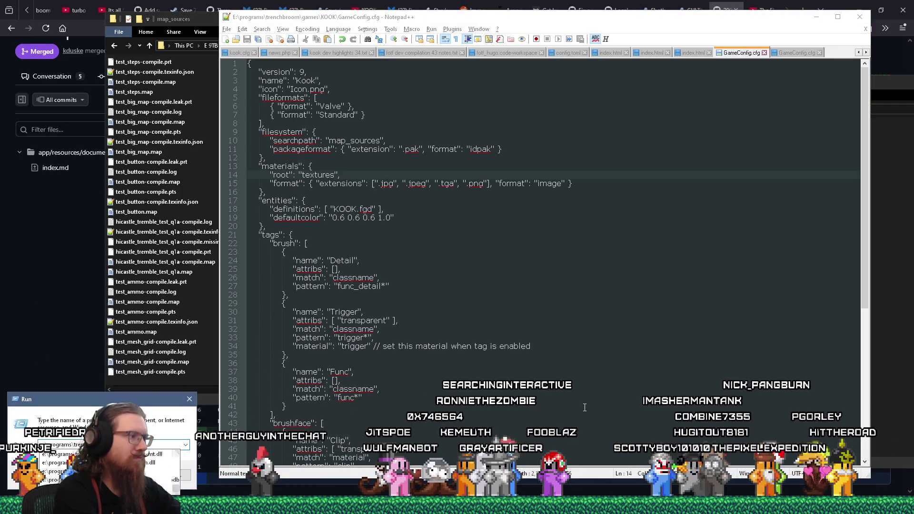
key(Return)
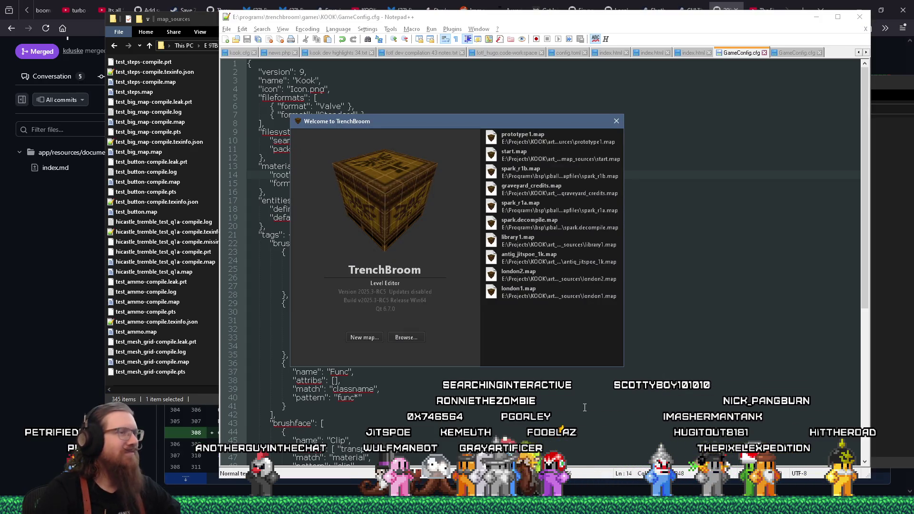
double_click(553, 143)
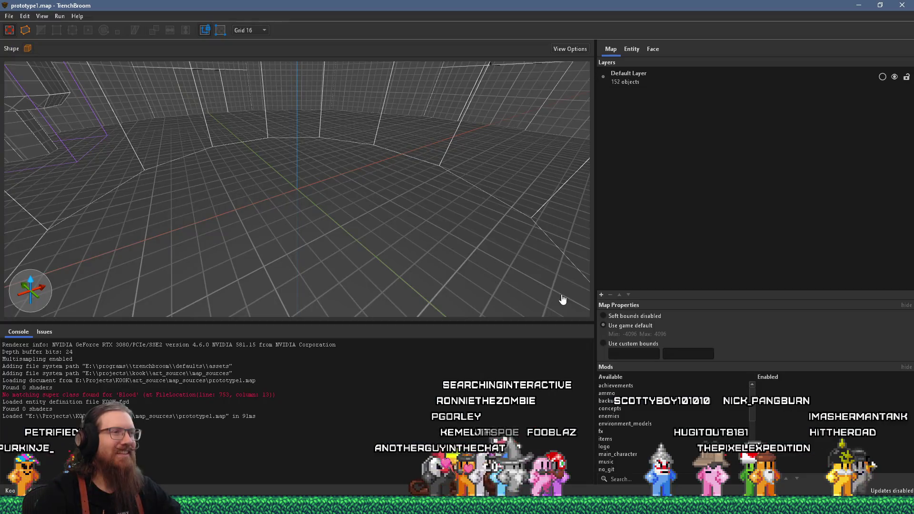
- Select the test material in the Face tab's Material Browser
scroll(443, 206, up, 8)
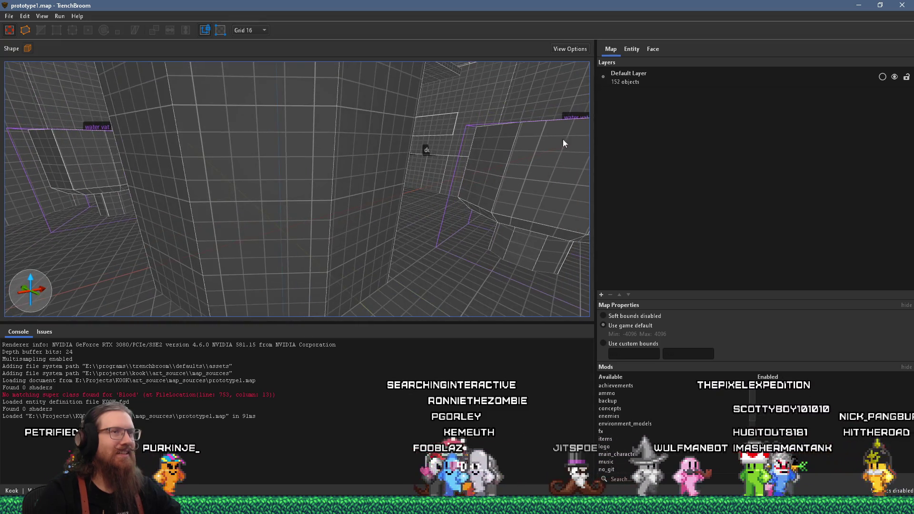
click(653, 49)
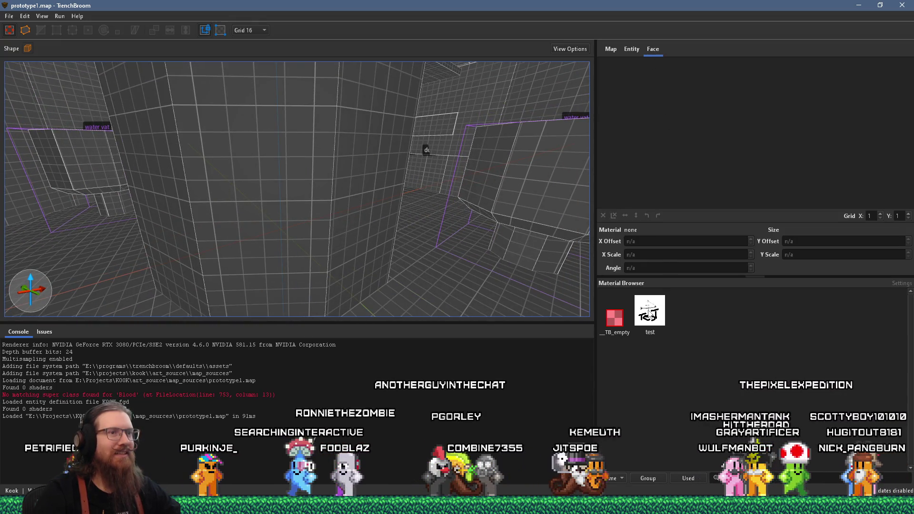
click(650, 310)
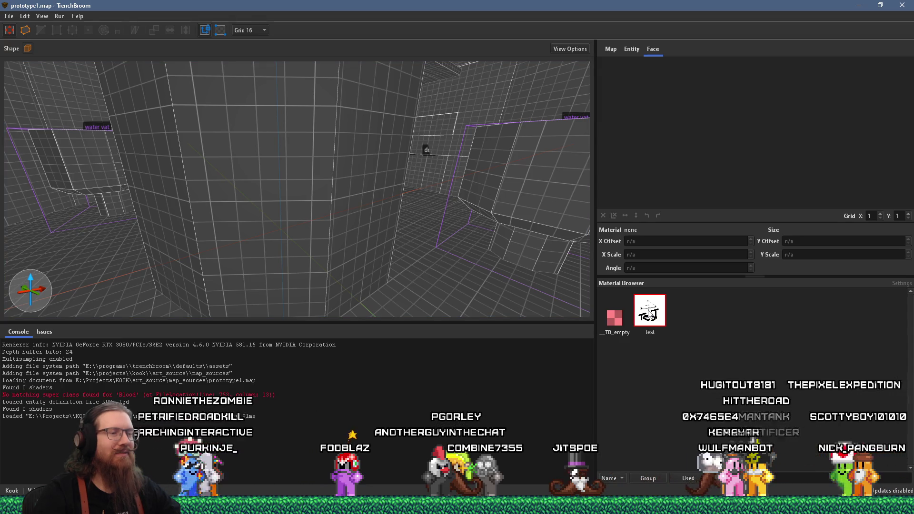
- Orbit and zoom around the untextured room, looking up toward the ceiling opening
mouse_move(424, 147)
mouse_down()
mouse_move(453, 181)
mouse_move(464, 159)
mouse_move(284, 196)
mouse_move(253, 238)
mouse_move(429, 220)
mouse_move(172, 216)
mouse_up()
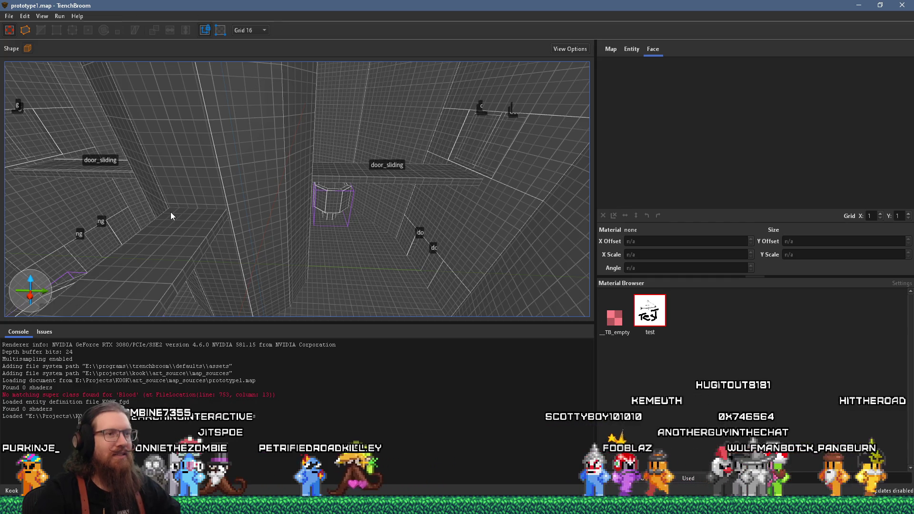
mouse_move(170, 213)
mouse_down()
mouse_move(258, 229)
mouse_move(251, 250)
mouse_move(284, 236)
mouse_move(144, 219)
mouse_move(310, 218)
mouse_move(154, 217)
mouse_move(284, 222)
mouse_up()
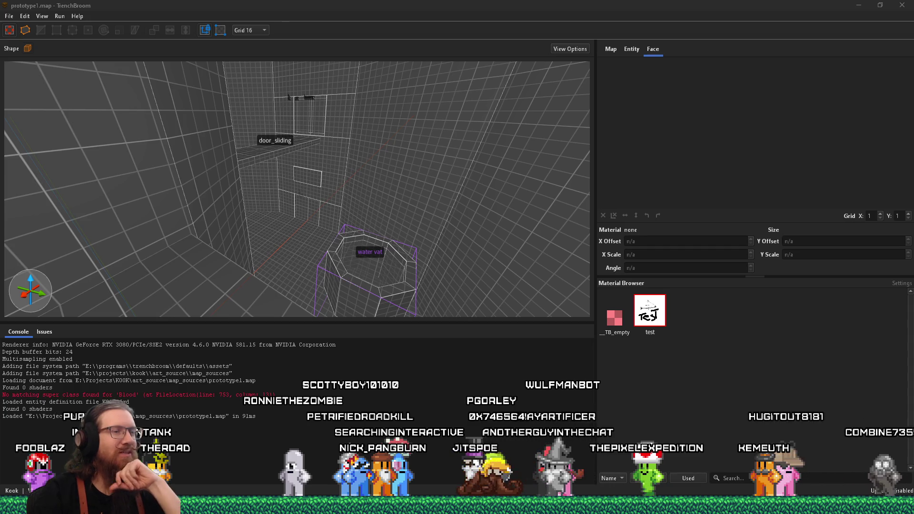
mouse_move(81, 204)
mouse_down()
mouse_move(145, 207)
mouse_move(255, 183)
mouse_up()
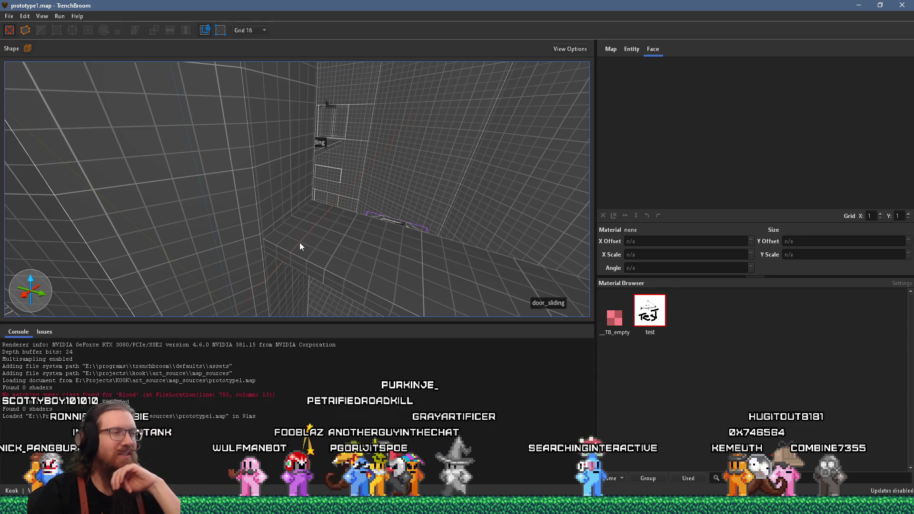
scroll(428, 269, up, 2)
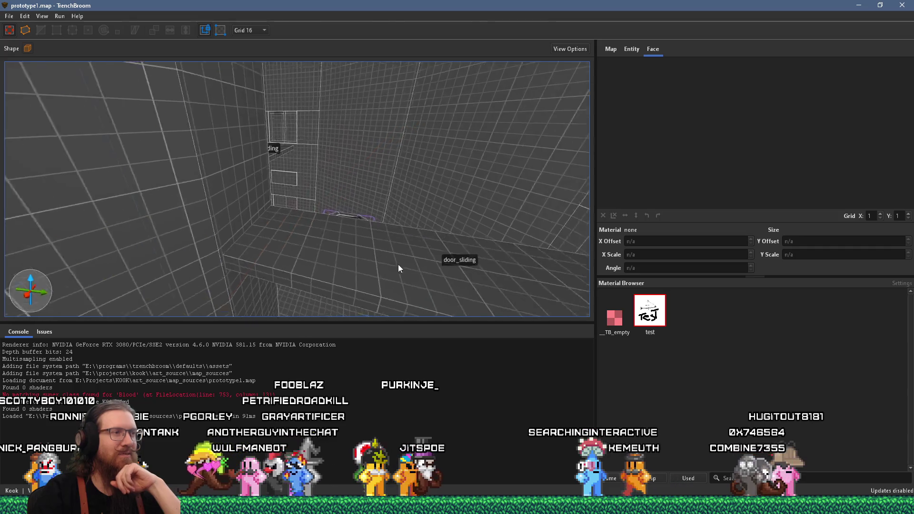
scroll(398, 265, up, 2)
scroll(322, 255, down, 2)
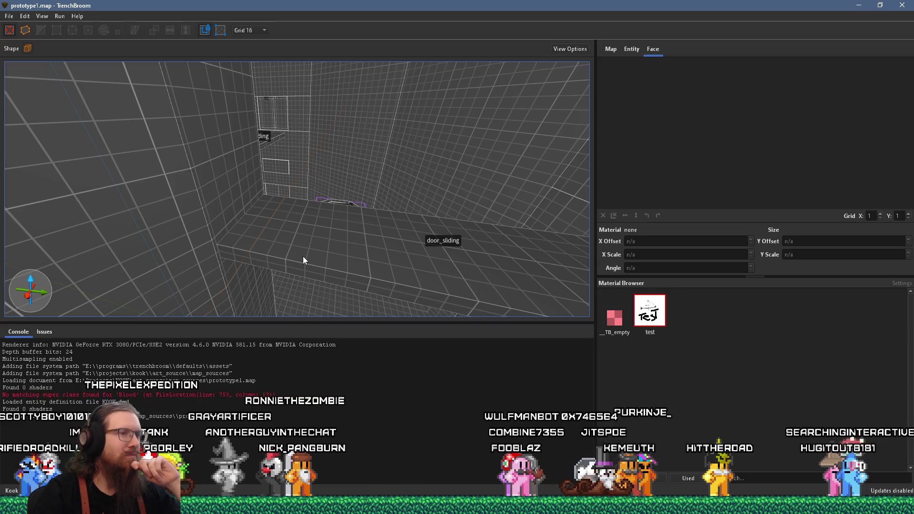
key(alt+Tab)
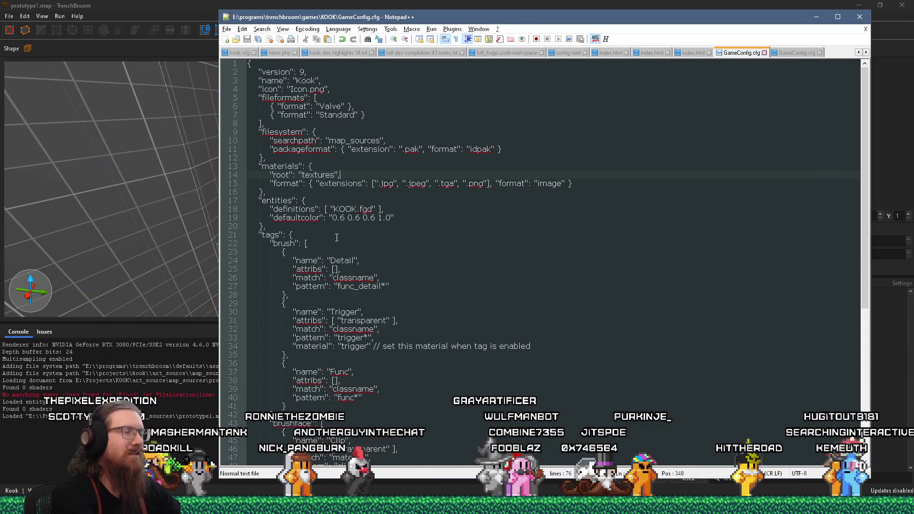
- Paste the WAD lines back into GameConfig.cfg, restart TrenchBroom and reopen prototype1.map
key(ctrl+v)
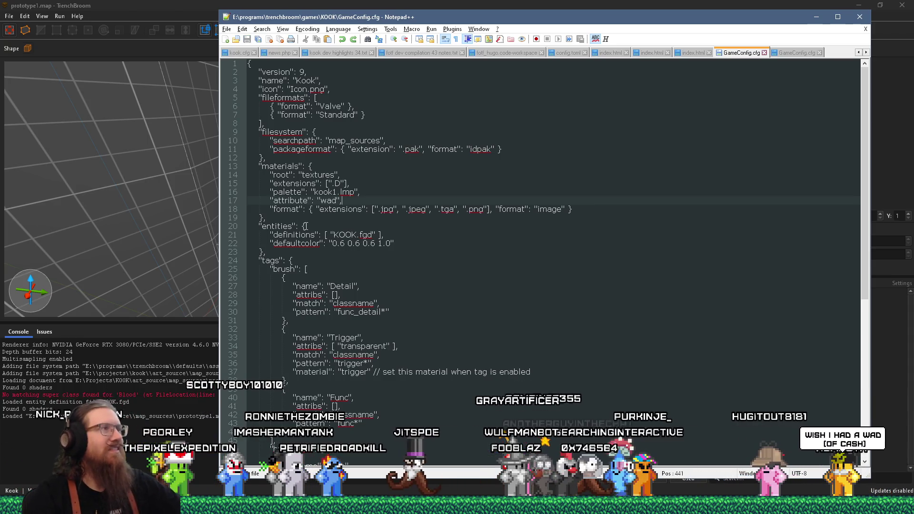
click(120, 5)
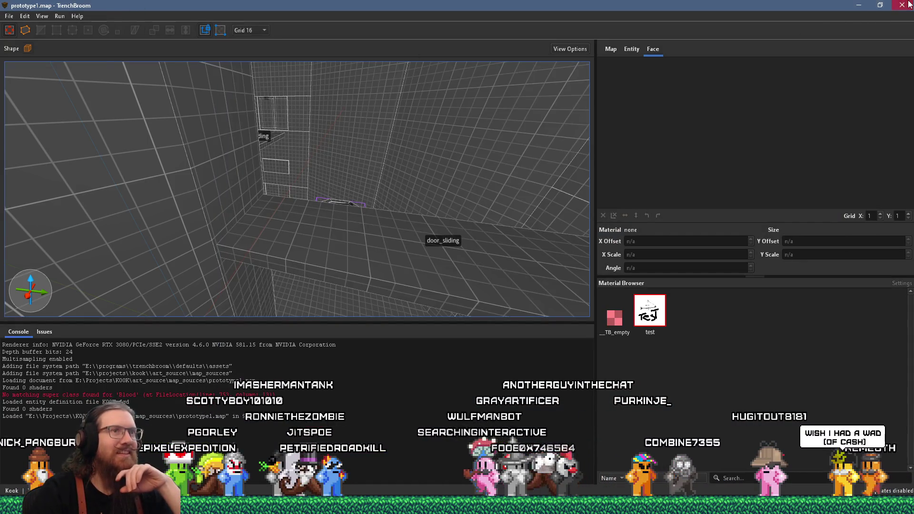
click(908, 4)
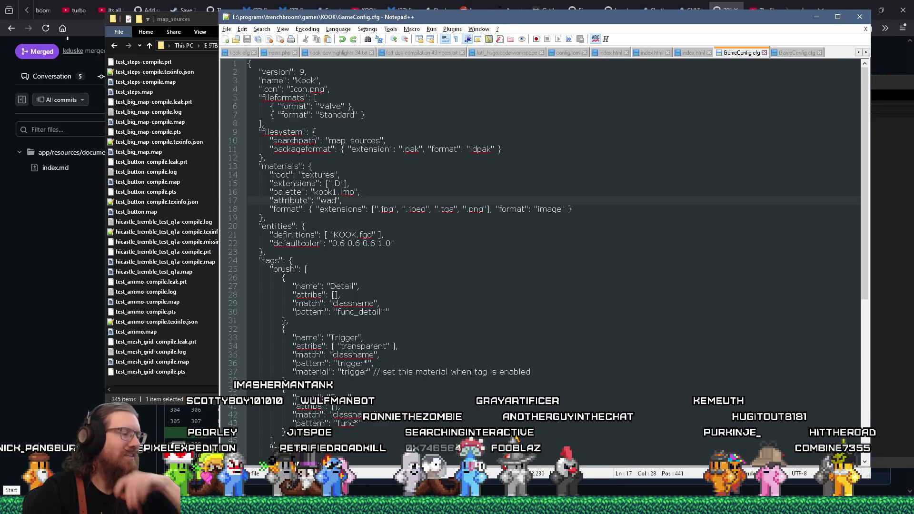
key(super+x)
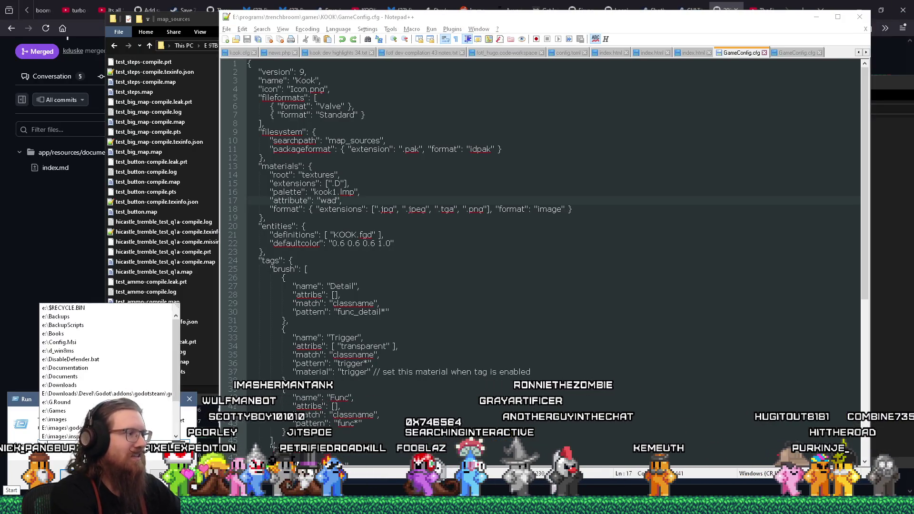
text(re:\programs\t)
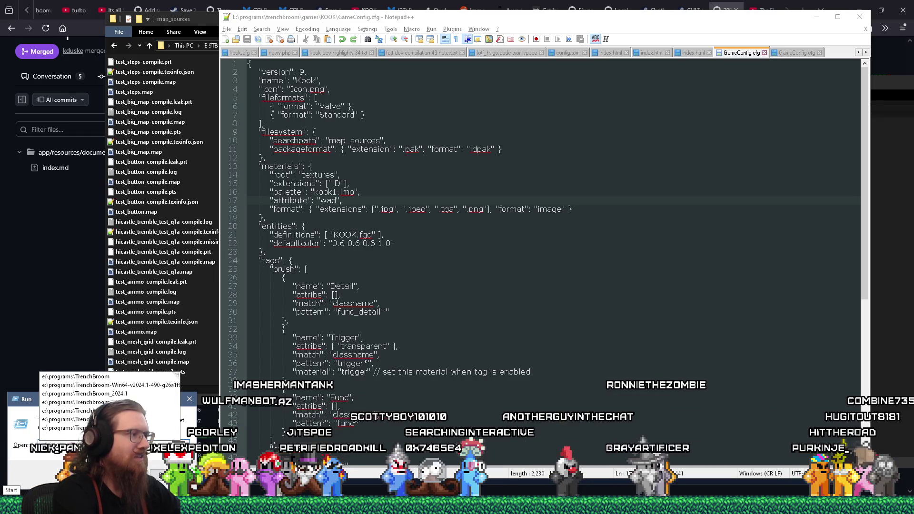
text(renchbroom\)
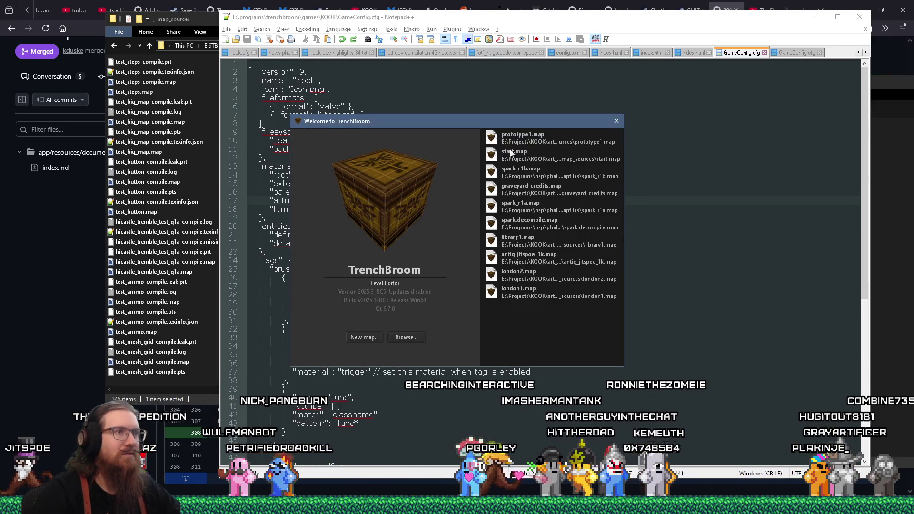
double_click(523, 137)
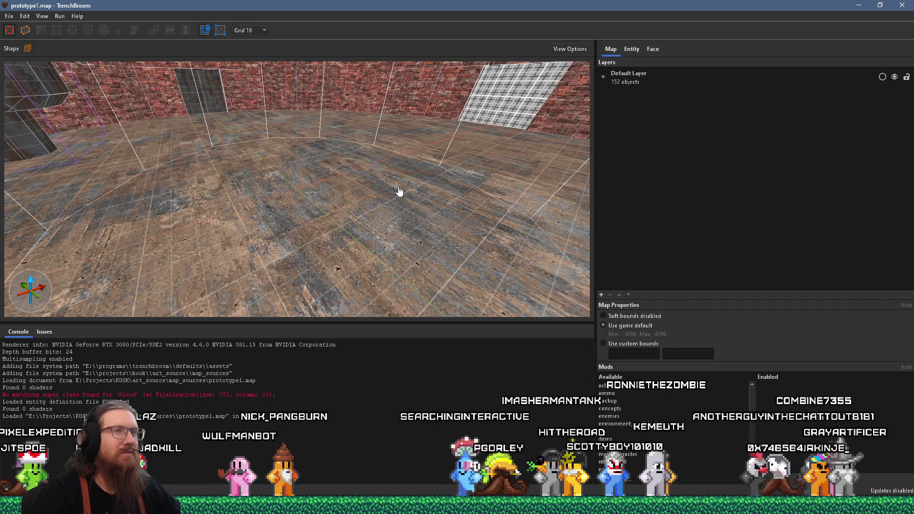
- Search the Face tab's Material Browser for 'test', then clear it to list all WAD materials
click(652, 50)
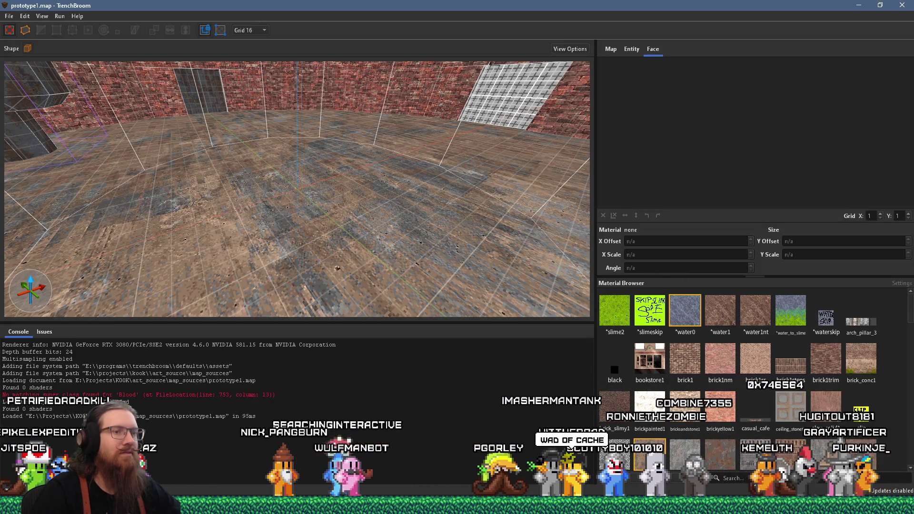
text(test)
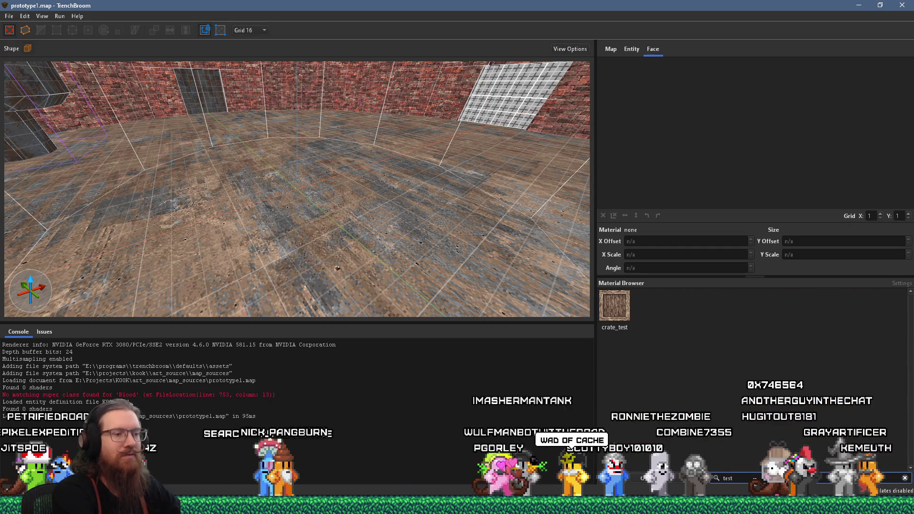
key(BackSpace)
key(BackSpace)
key(BackSpace)
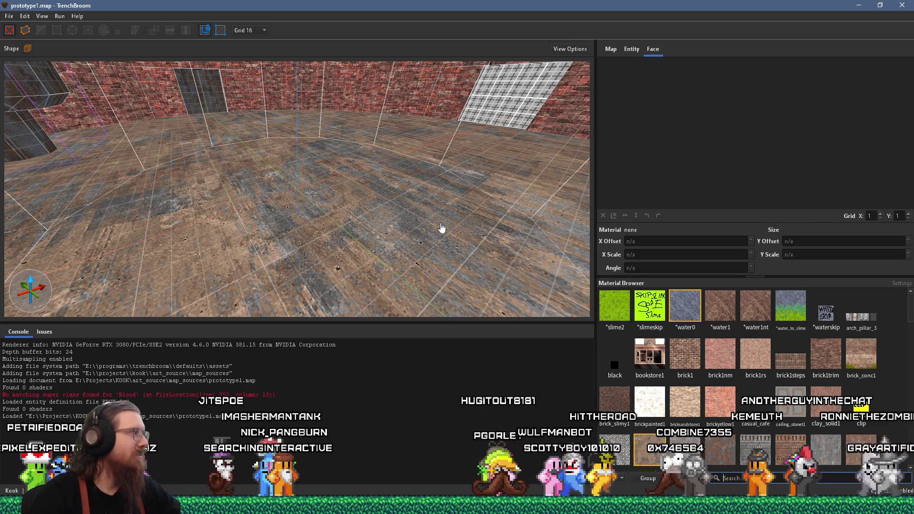
key(alt+Tab)
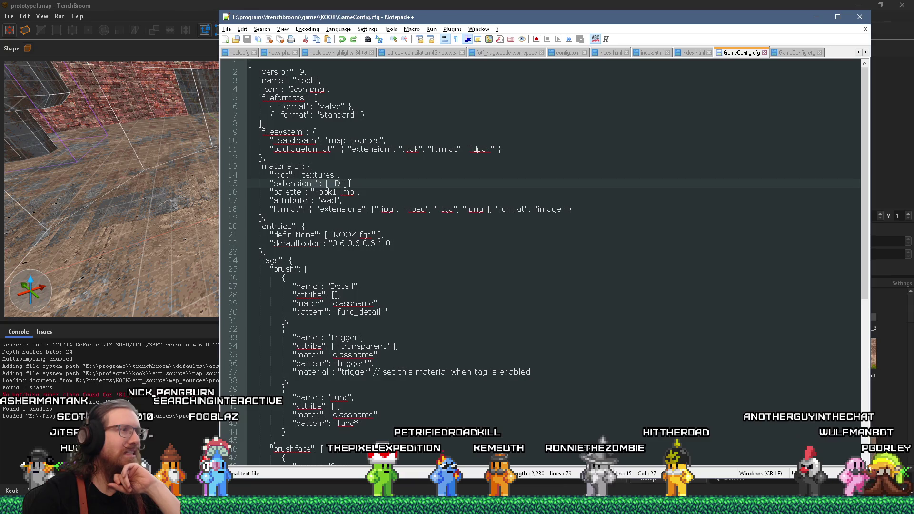
double_click(293, 183)
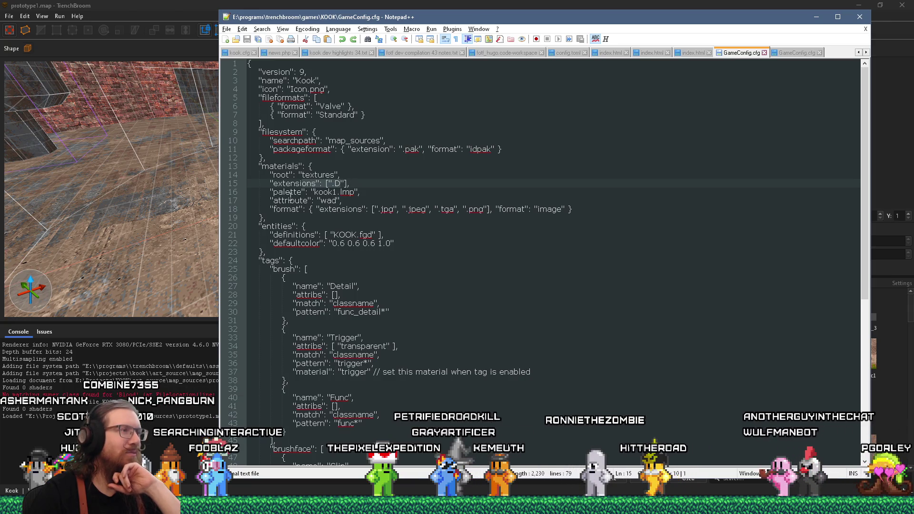
click(290, 196)
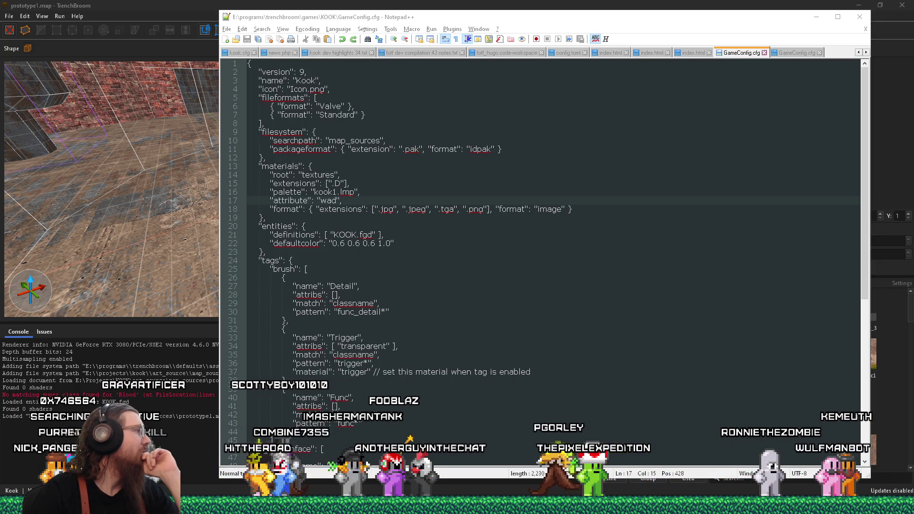
- Post 'Is it possible to configure a game to support both .wad and loose texture files?' in trenchbroom-dev-talk
key(alt+Tab)
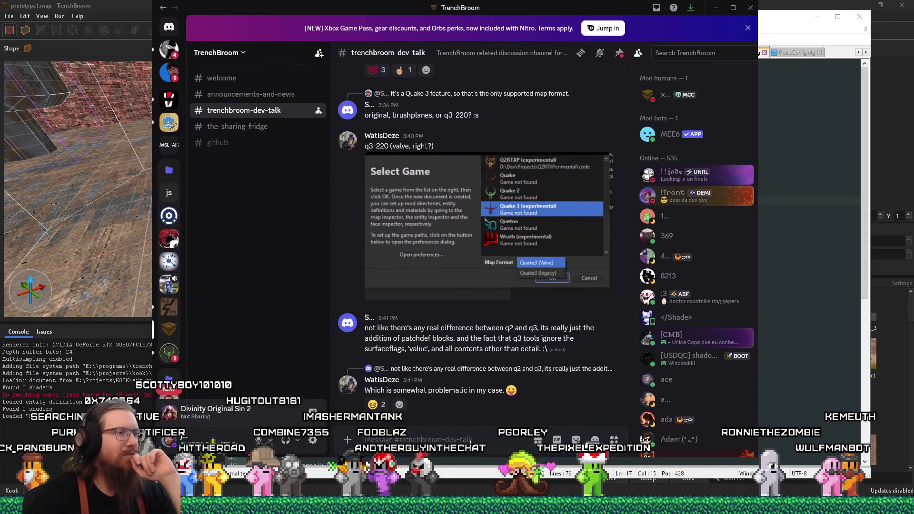
text(Is it p)
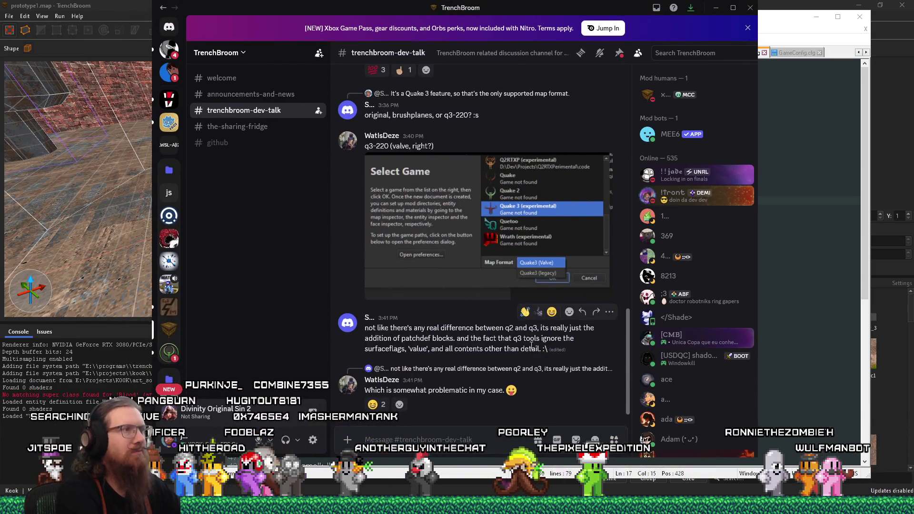
text(ossible to f)
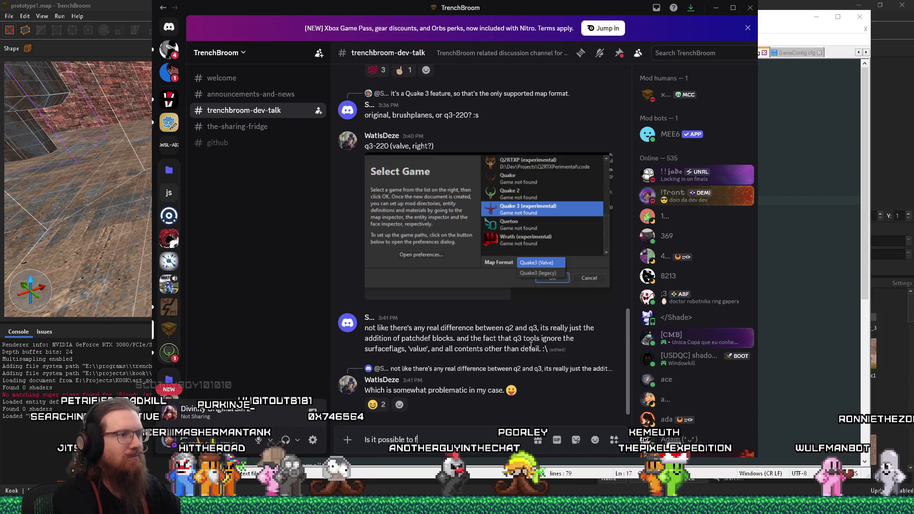
key(BackSpace)
text(configure a game to sup)
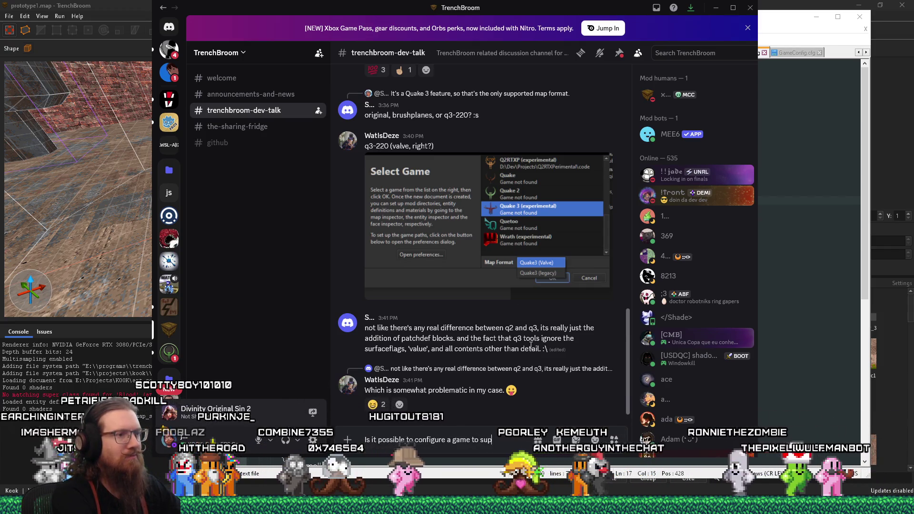
text(port both)
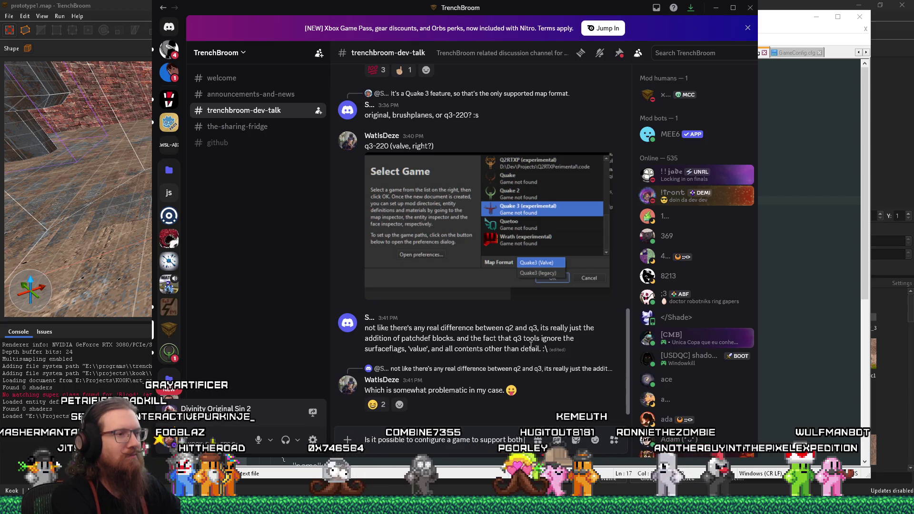
text( .wad and l)
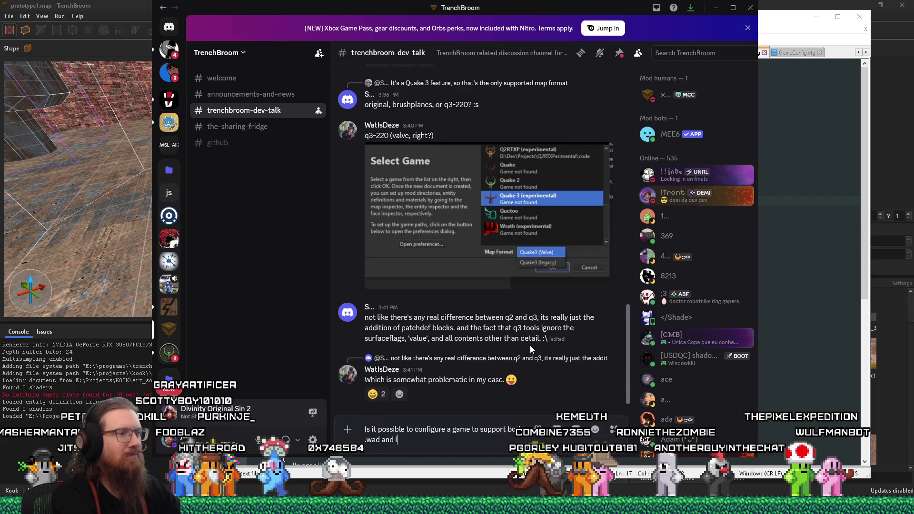
text(oose texture files?)
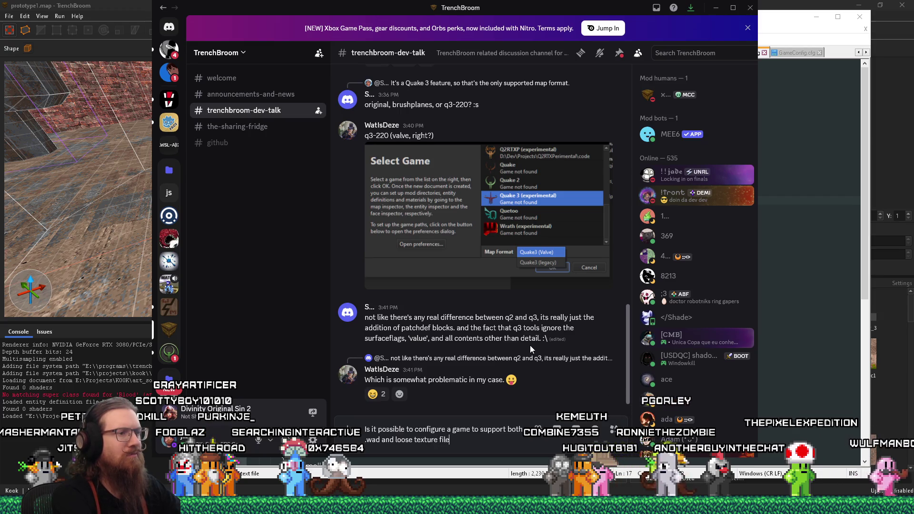
key(Return)
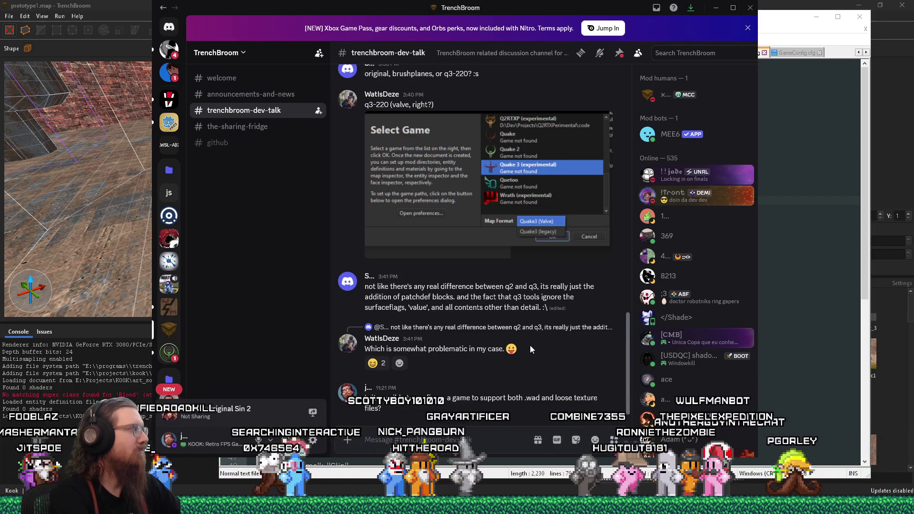
- Send a follow-up saying GameConfig.cfg might not be set up correctly, then hide Discord
mouse_move(623, 19)
mouse_down()
mouse_move(0, 18)
mouse_move(548, 19)
mouse_move(606, 9)
mouse_up()
text(I can only seem to get one or the other, b)
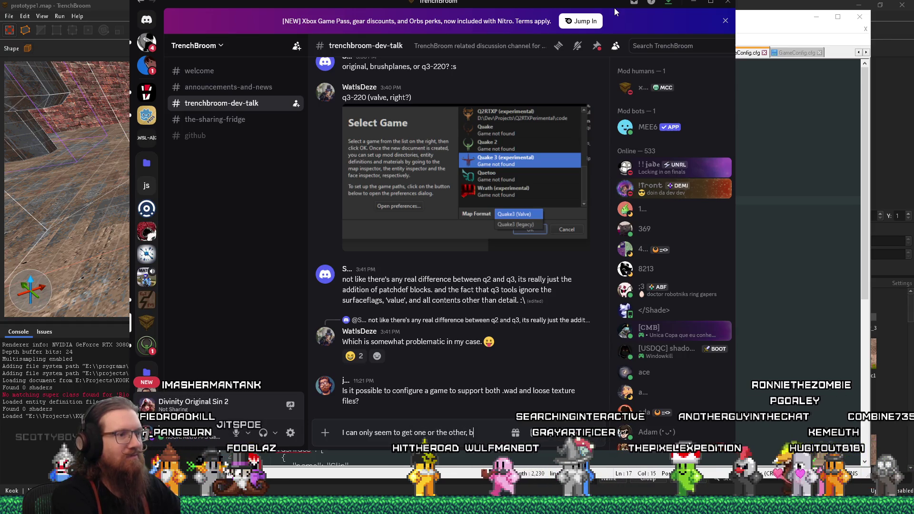
text(ut )
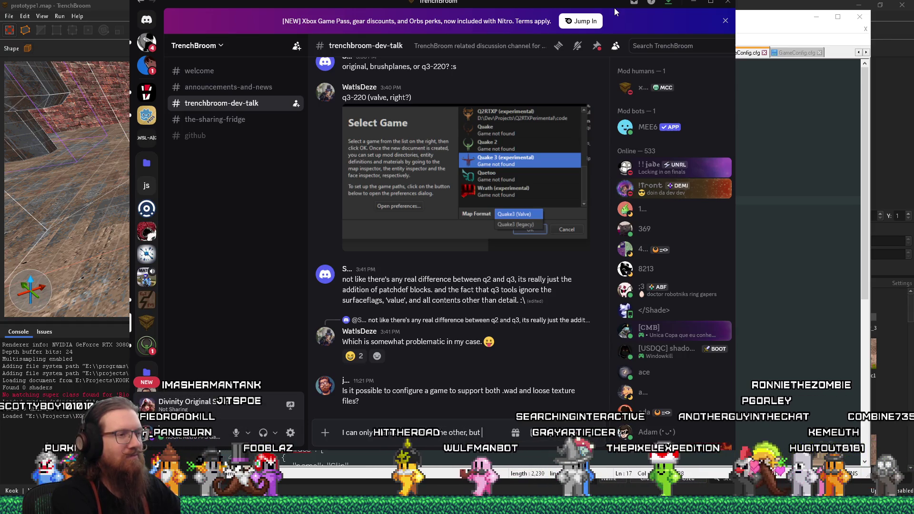
text(I might not be settin)
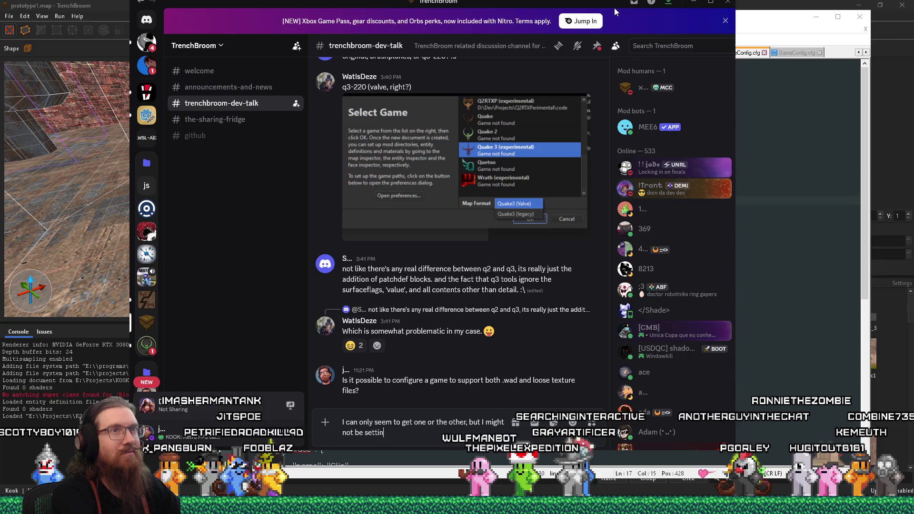
text(g up the Game)
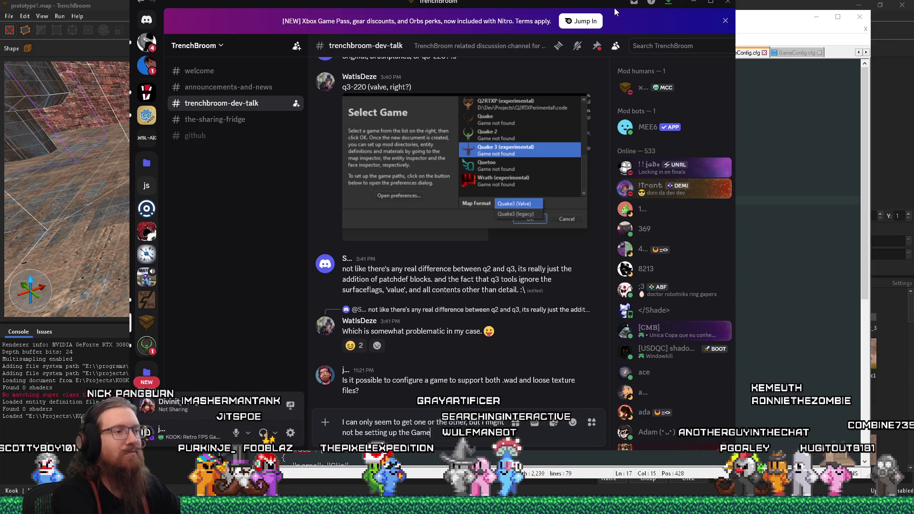
text(Corfig.cfg collect)
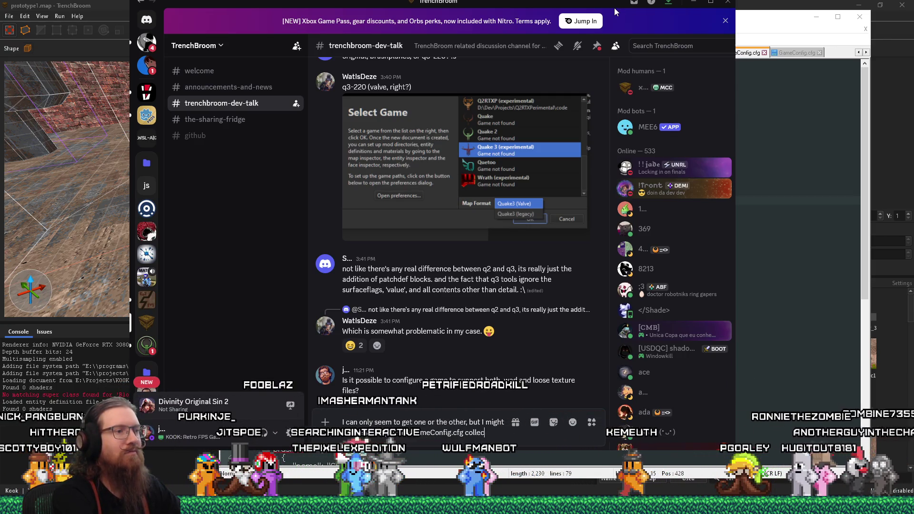
key(BackSpace)
key(BackSpace)
key(BackSpace)
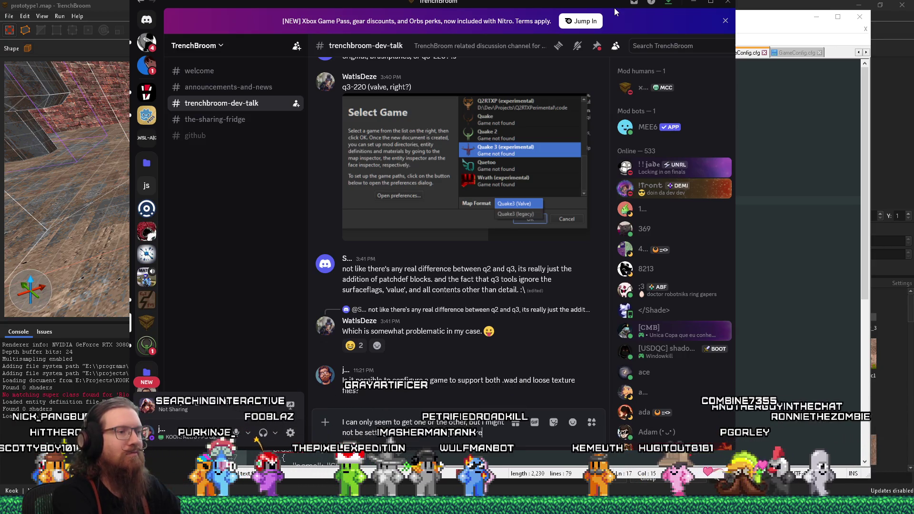
key(Return)
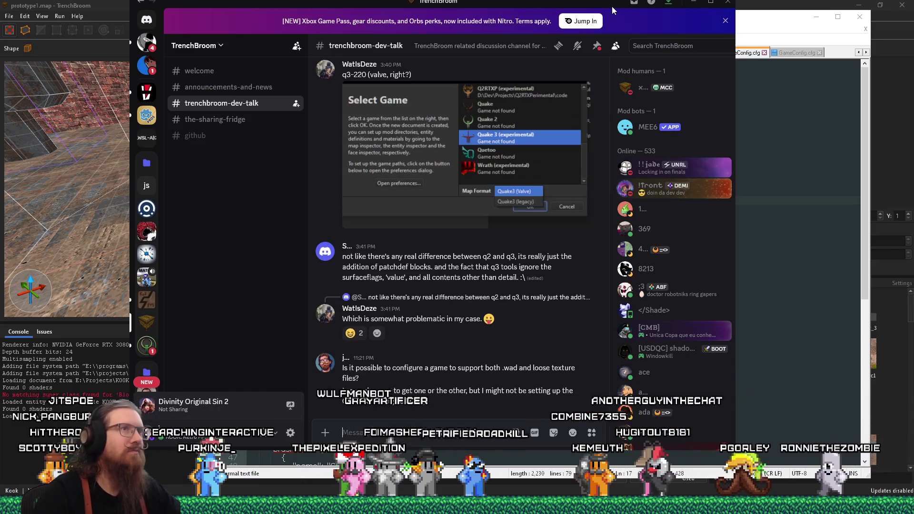
click(694, 2)
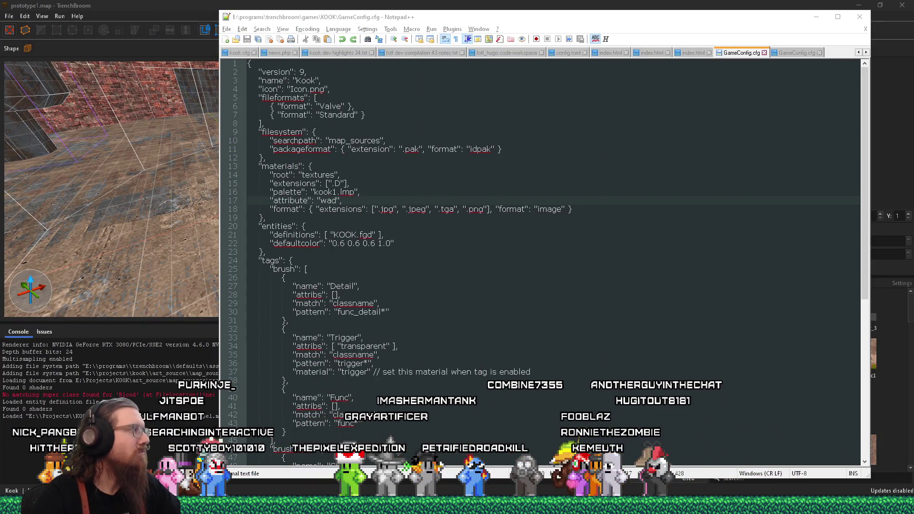
click(32, 12)
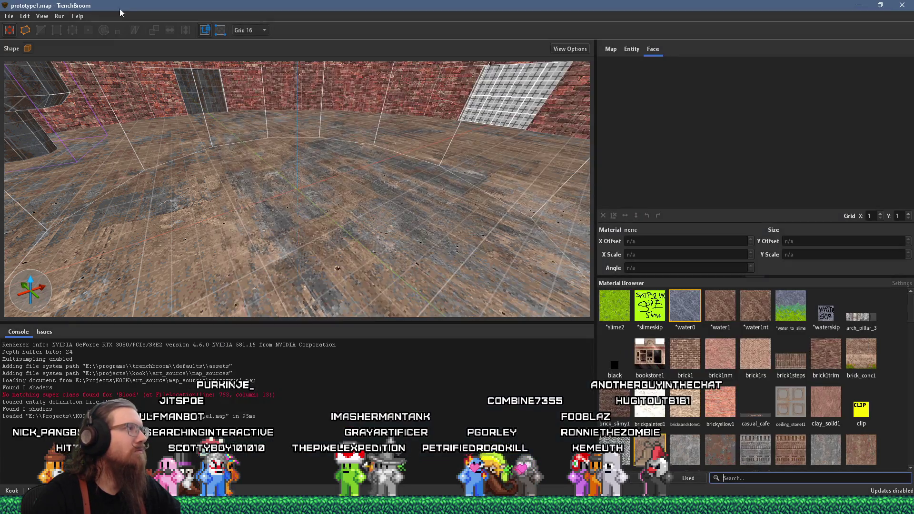
- Fly the camera past the door_sliding platform and brick pillar to beneath the grey walkway slab
key(w)
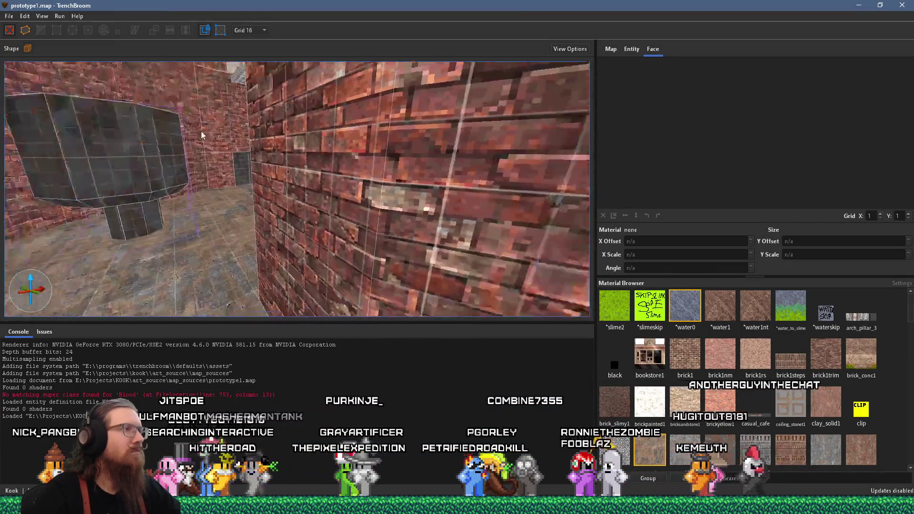
key(w)
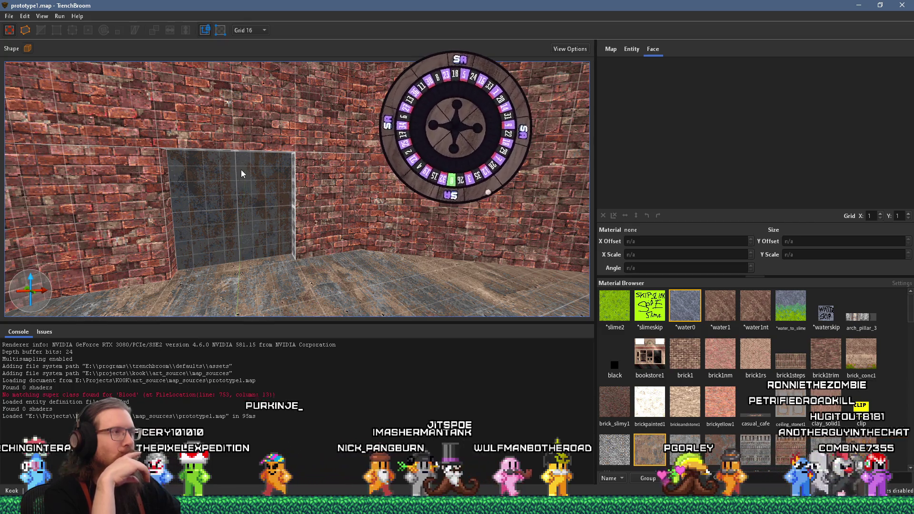
mouse_move(241, 161)
mouse_down()
mouse_move(244, 98)
mouse_move(313, 176)
mouse_move(355, 177)
mouse_move(262, 163)
mouse_up()
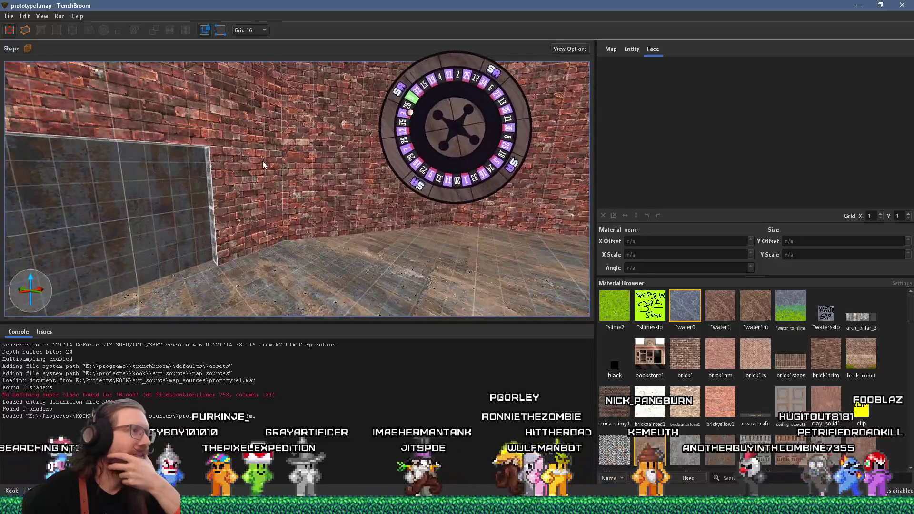
key(w)
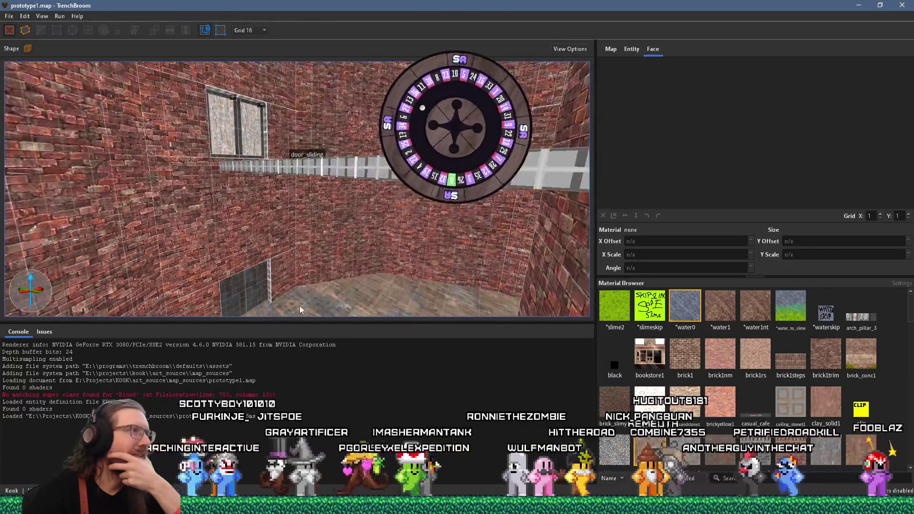
key(w)
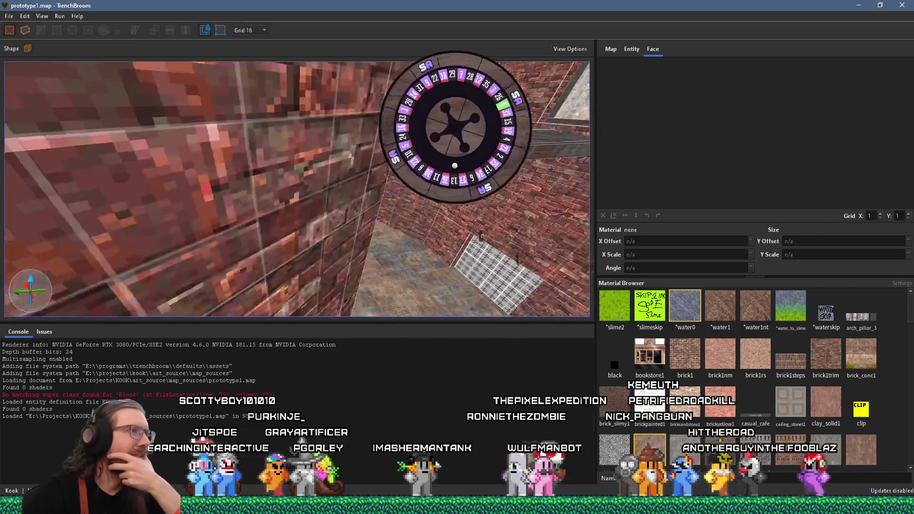
key(w)
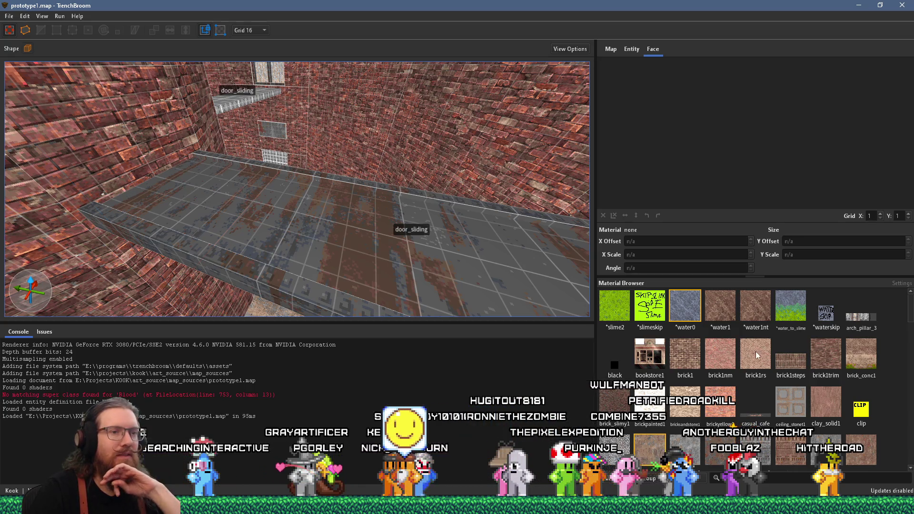
scroll(757, 355, down, 5)
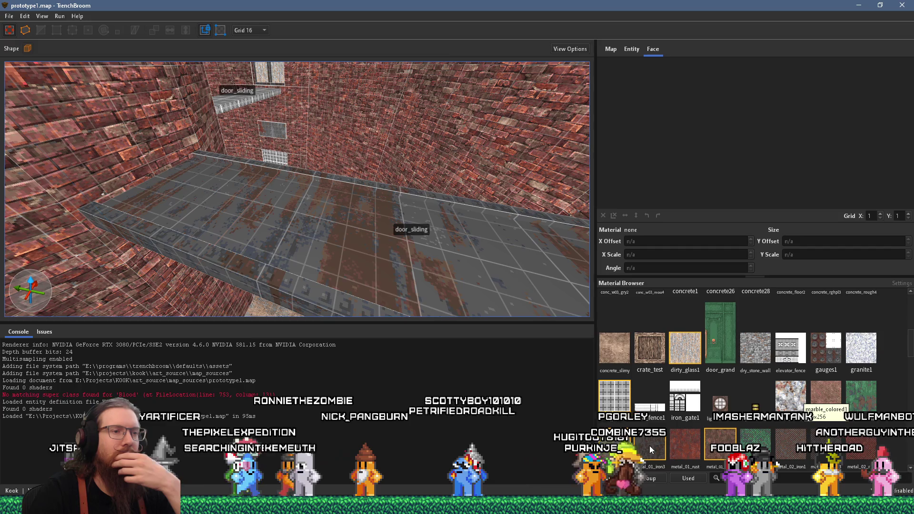
mouse_move(499, 316)
mouse_down()
mouse_move(352, 239)
mouse_move(336, 261)
mouse_move(297, 252)
mouse_up()
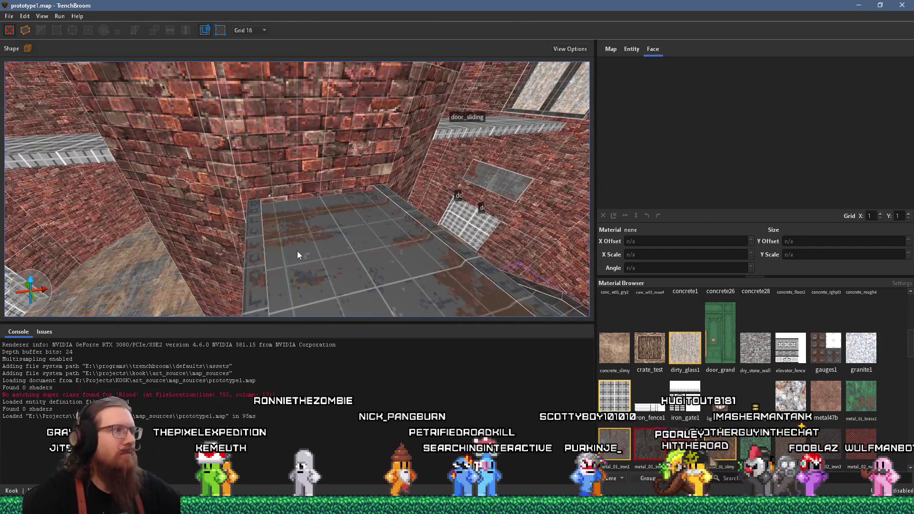
key(a)
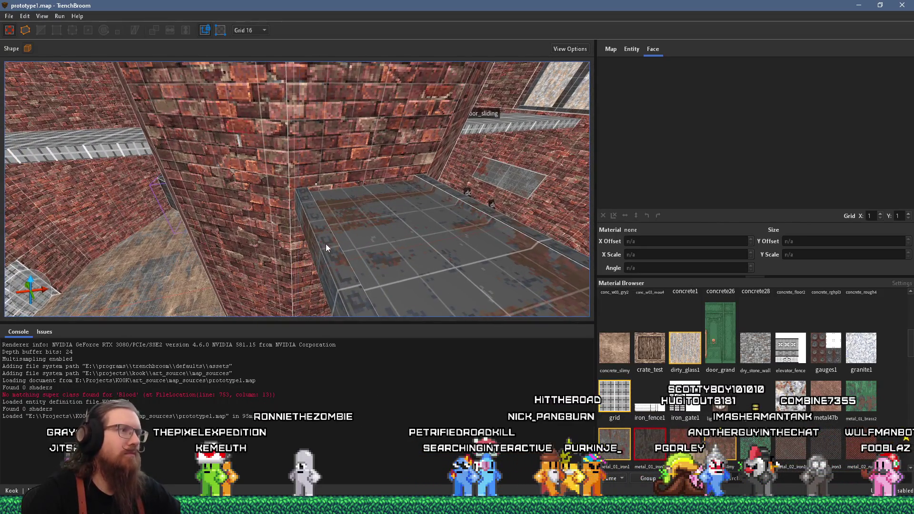
mouse_move(325, 243)
mouse_down()
mouse_move(343, 209)
mouse_move(325, 144)
mouse_move(315, 135)
mouse_move(273, 149)
mouse_move(358, 159)
mouse_up()
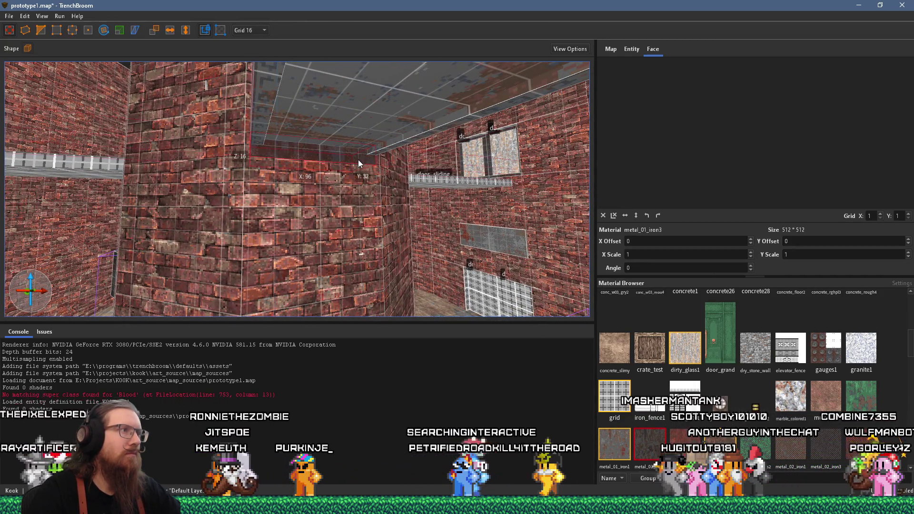
scroll(385, 163, up, 2)
scroll(385, 163, down, 5)
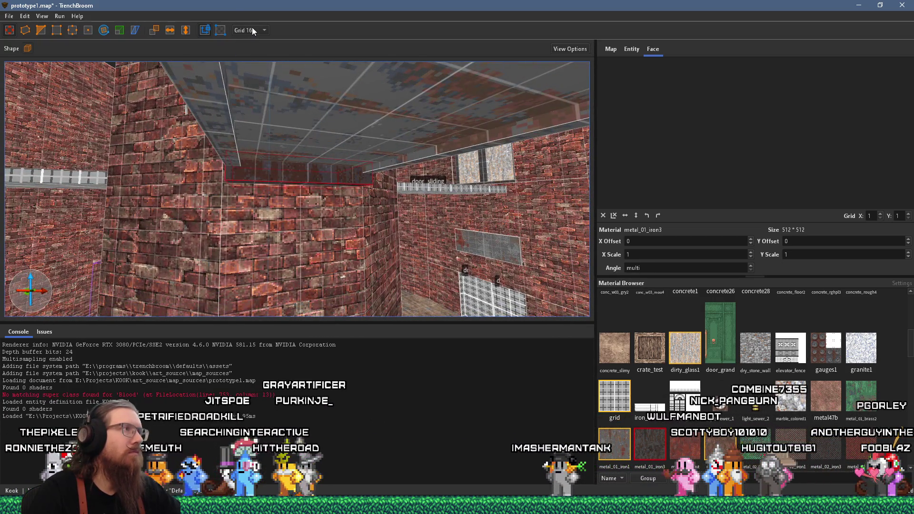
click(252, 30)
click(259, 70)
scroll(276, 110, up, 1)
scroll(276, 110, up, 5)
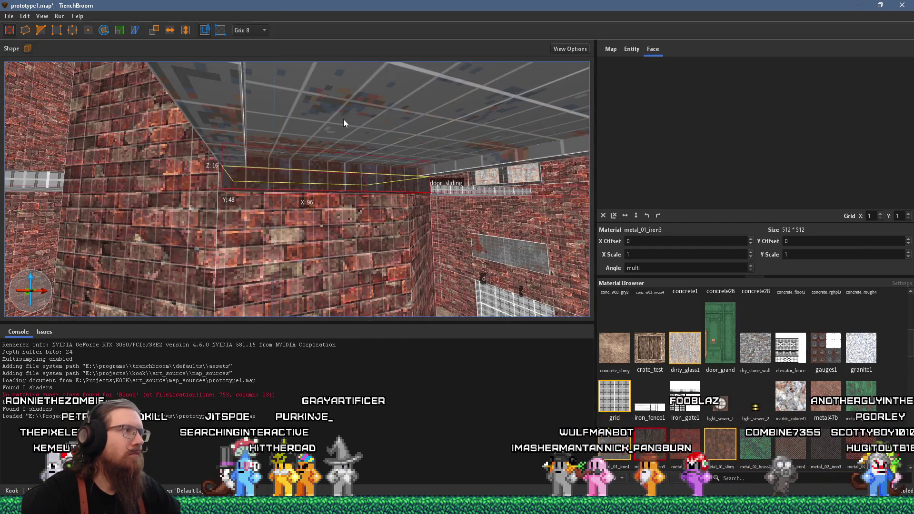
click(335, 157)
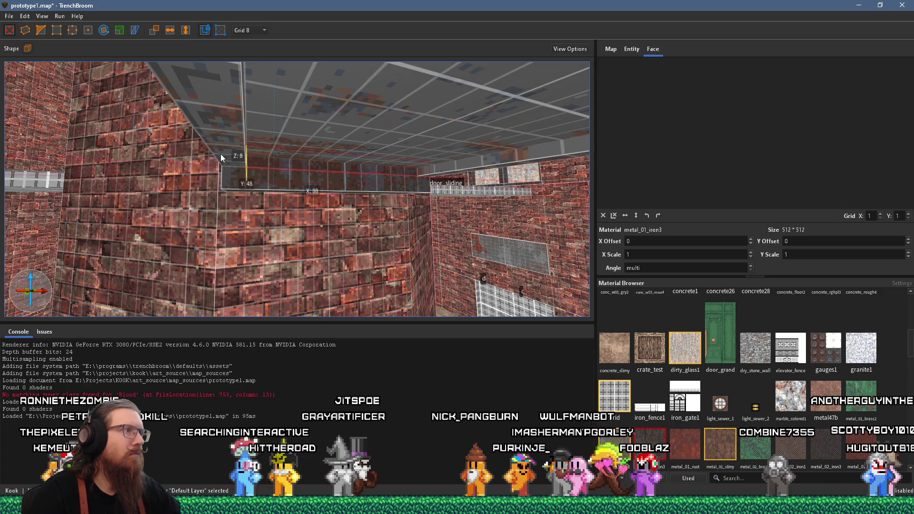
key(d)
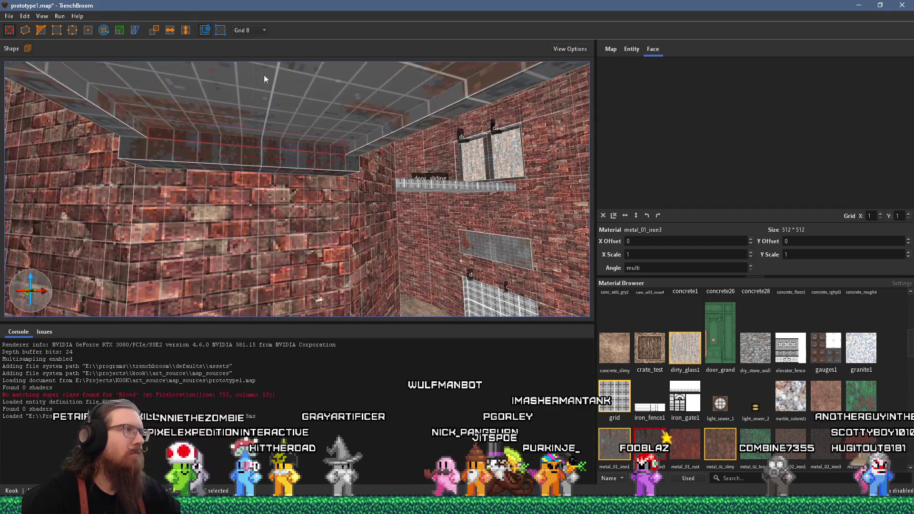
click(248, 30)
click(260, 63)
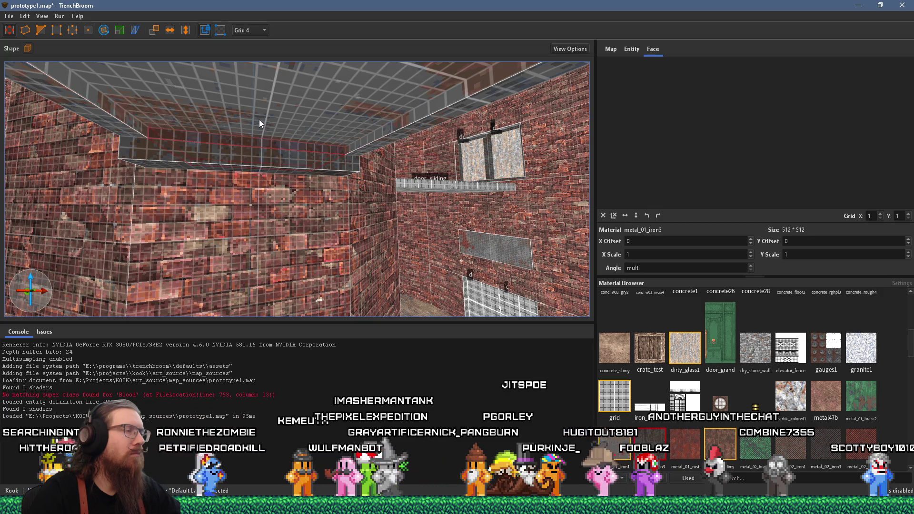
key(a)
key(q)
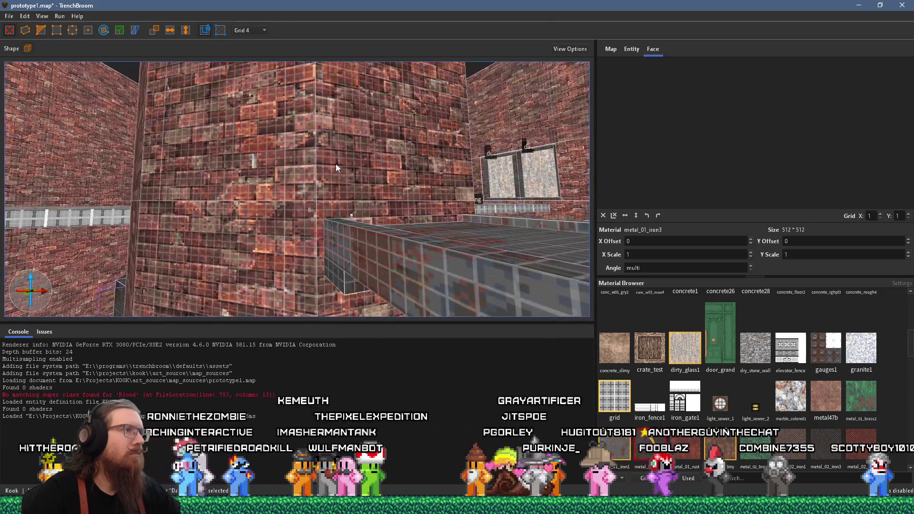
key(w)
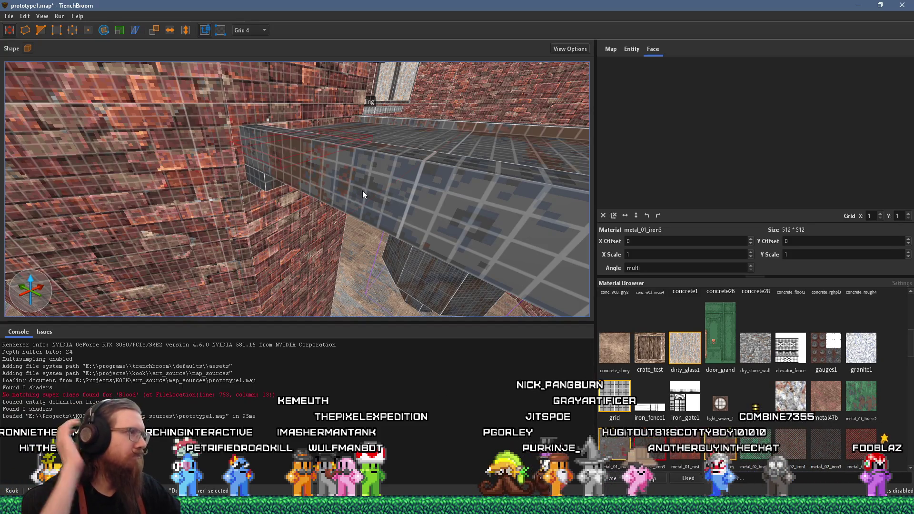
key(e)
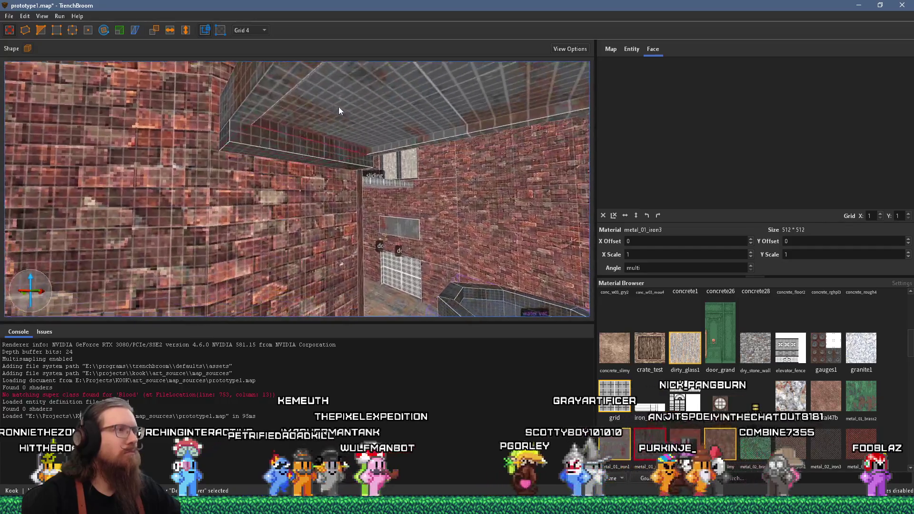
key(e)
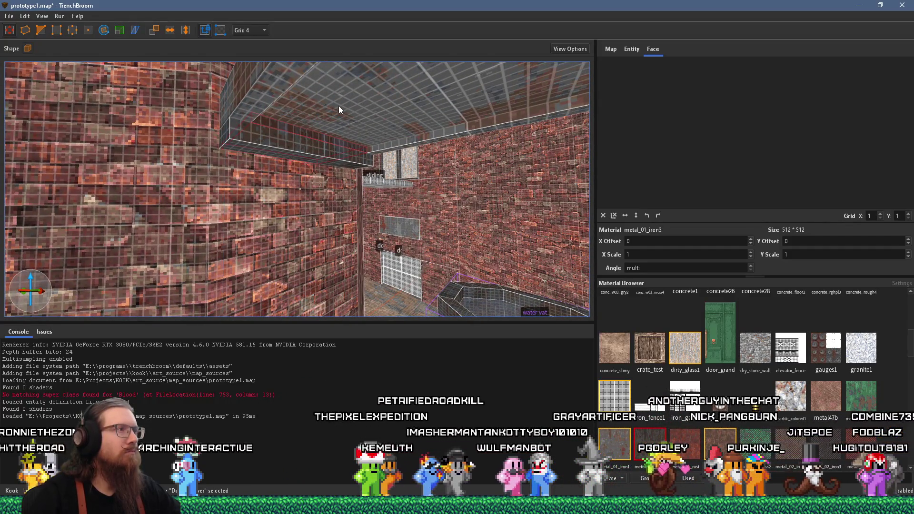
mouse_move(338, 109)
mouse_down()
mouse_move(419, 181)
mouse_move(466, 176)
mouse_move(452, 147)
mouse_move(385, 143)
mouse_move(394, 45)
mouse_up()
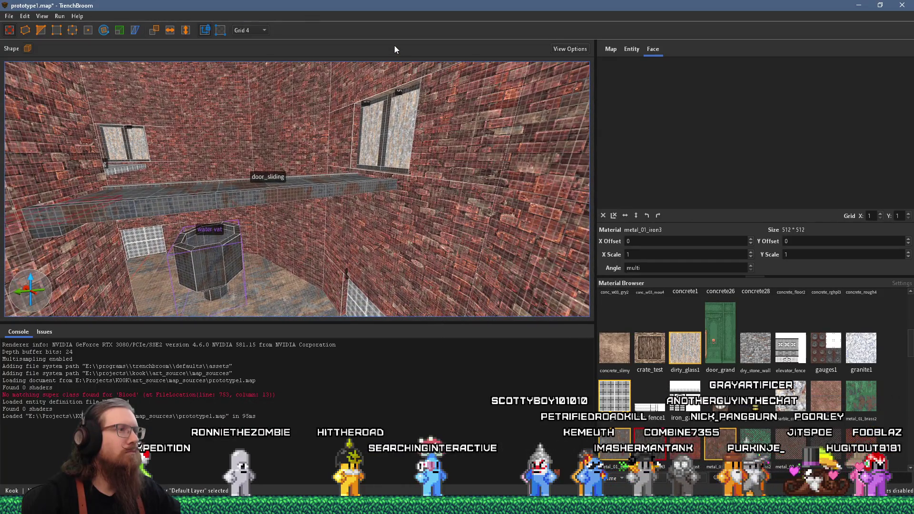
drag(295, 99, 245, 142)
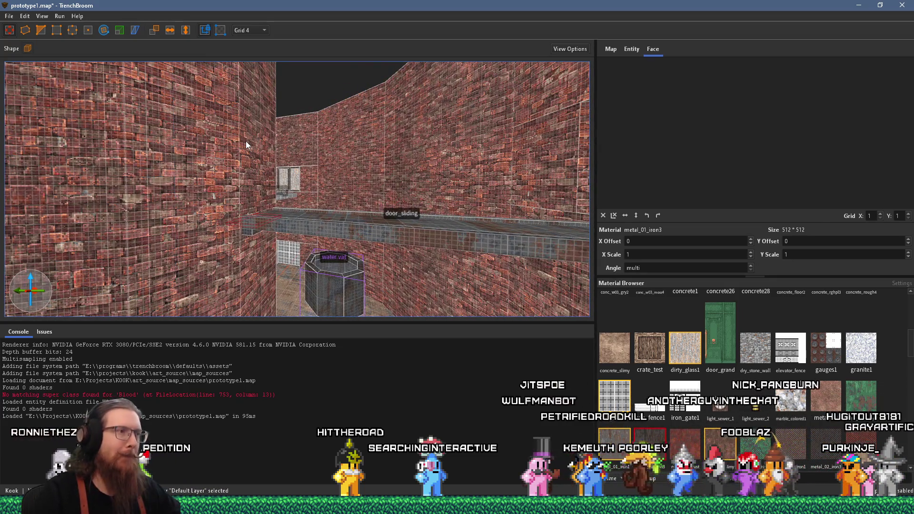
- Select the small ledge brush under the ceiling beam, nudge it into place and shorten it to 96
mouse_move(268, 182)
mouse_down()
mouse_move(196, 121)
mouse_move(182, 129)
mouse_up()
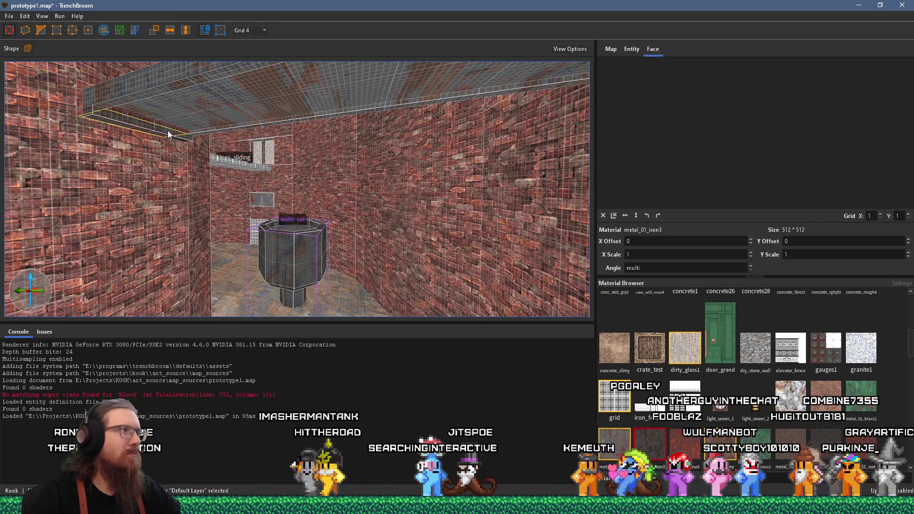
shift+click(151, 127)
click(157, 128)
scroll(147, 133, up, 4)
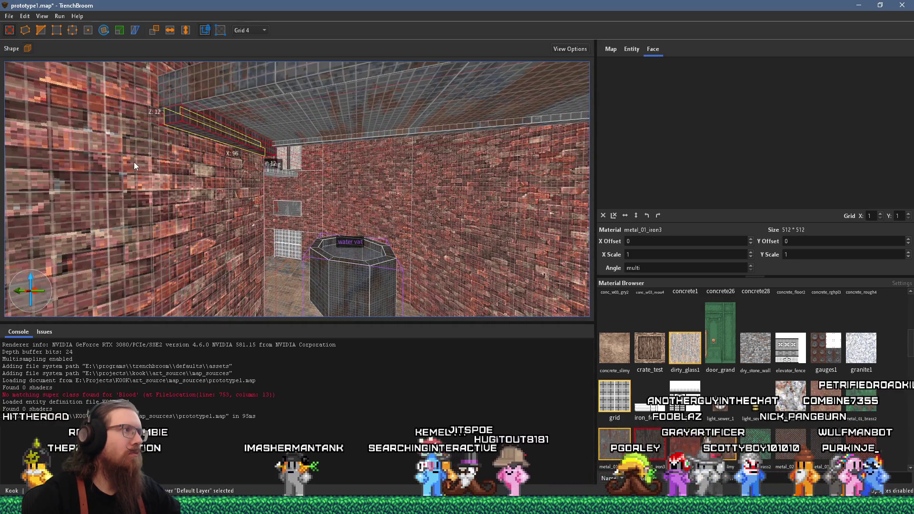
key(Down)
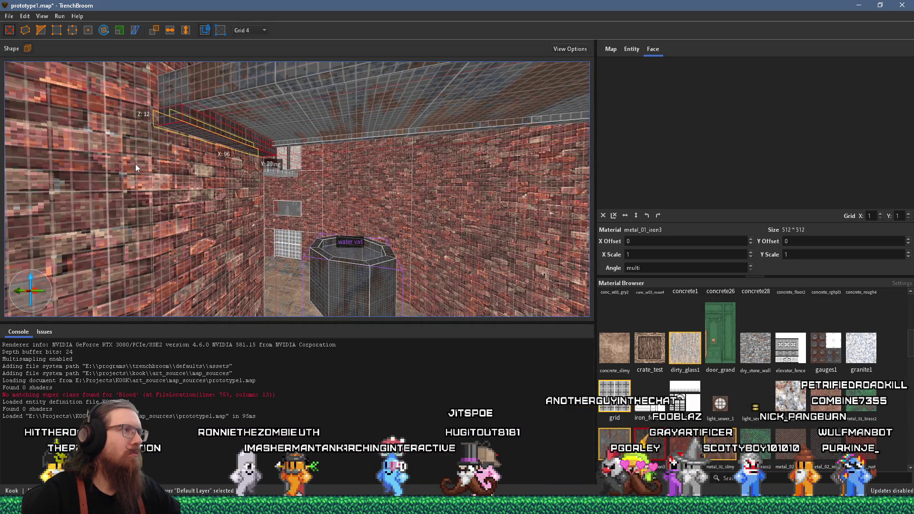
drag(136, 164, 216, 179)
key(Up)
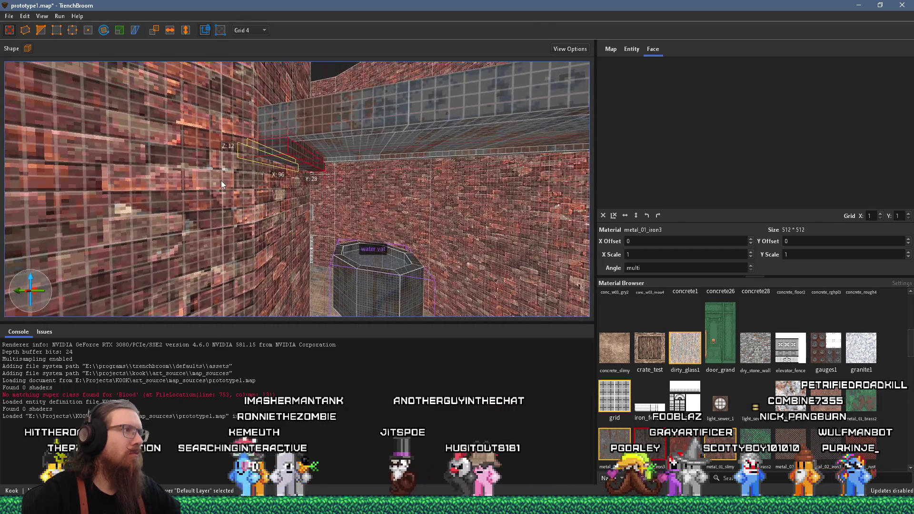
mouse_move(260, 174)
mouse_down()
mouse_move(173, 164)
mouse_move(107, 127)
mouse_move(33, 116)
mouse_move(92, 119)
mouse_move(133, 145)
mouse_up()
scroll(148, 144, up, 3)
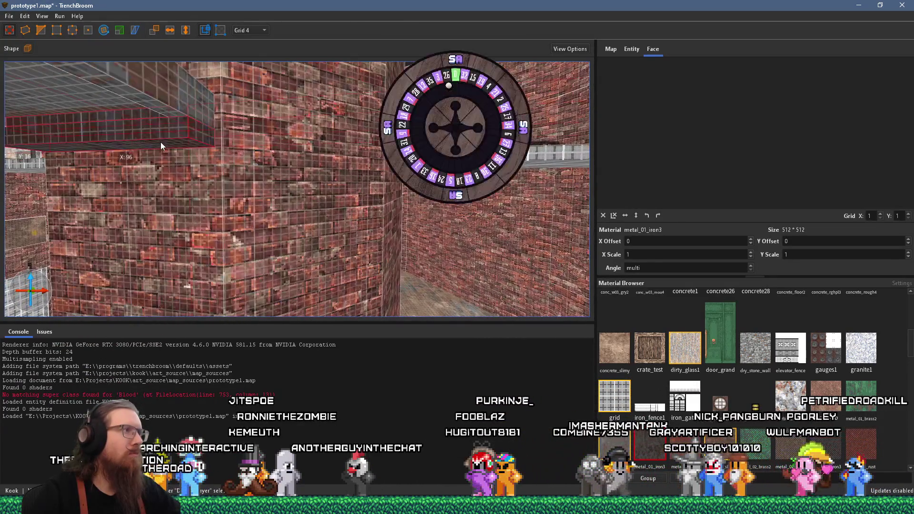
mouse_move(205, 138)
mouse_down()
mouse_move(355, 123)
mouse_move(221, 122)
mouse_move(162, 137)
mouse_move(284, 145)
mouse_move(259, 121)
mouse_up()
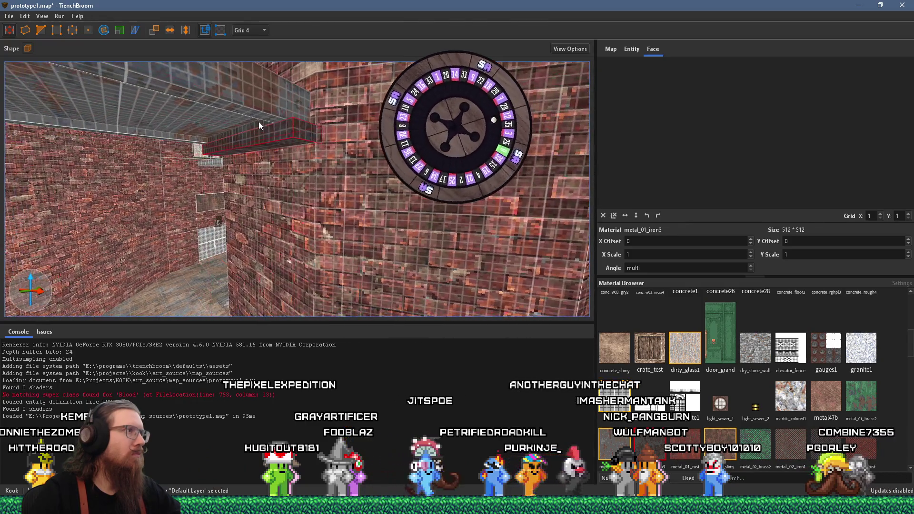
- Convert the ledge brush into a func_wall brush entity
right_click(258, 124)
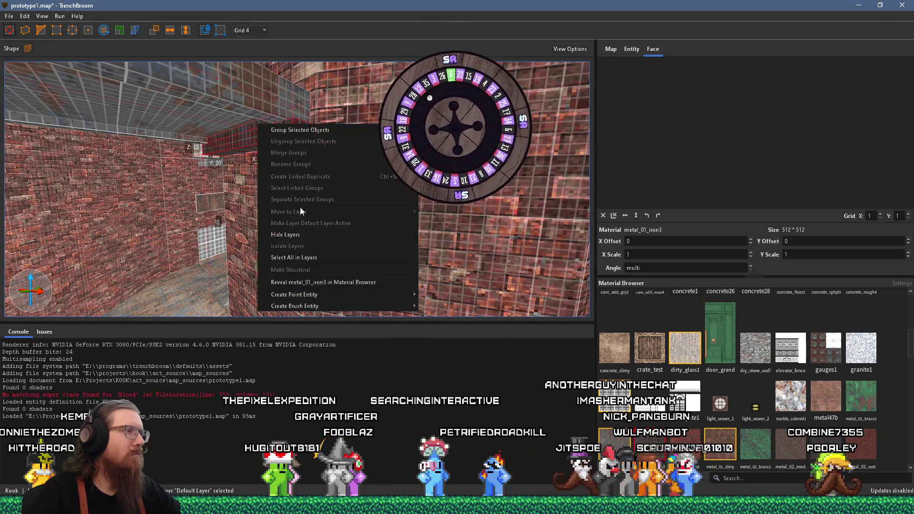
mouse_move(341, 305)
mouse_move(443, 317)
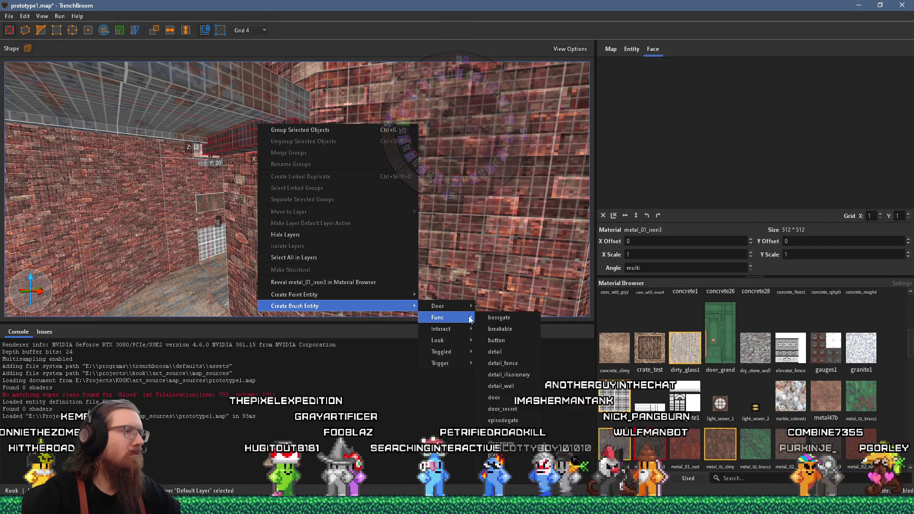
click(497, 478)
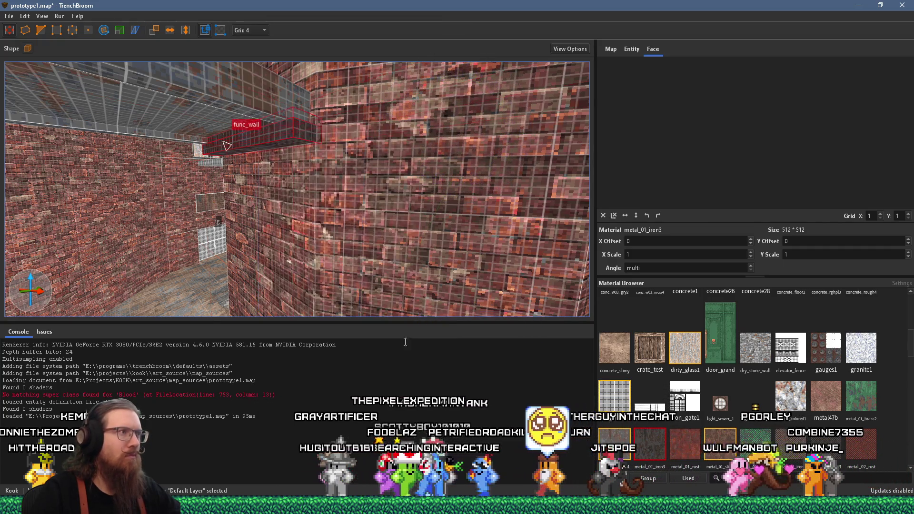
drag(321, 271, 452, 262)
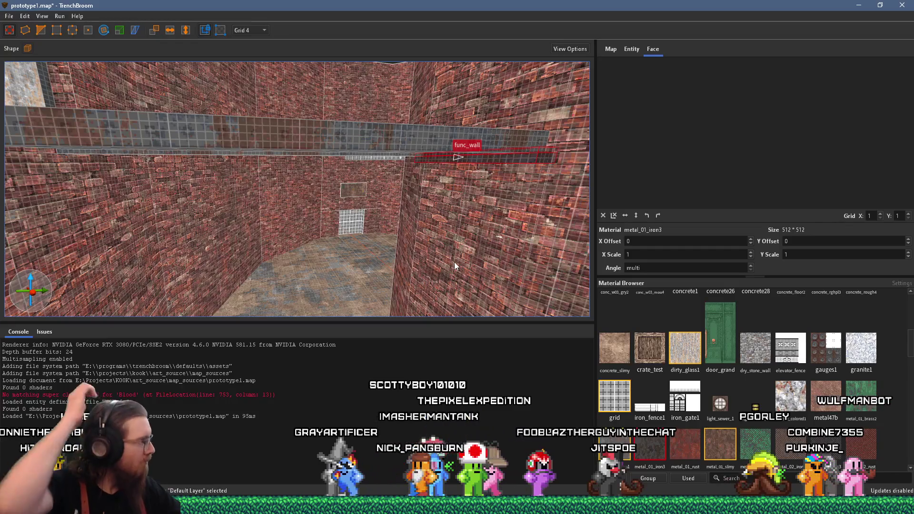
- Stretch the func_wall along the ceiling beam to 368 units and deselect it
mouse_move(457, 262)
mouse_down()
mouse_move(415, 256)
mouse_move(455, 176)
mouse_up()
mouse_move(480, 133)
mouse_down()
mouse_move(144, 129)
mouse_move(240, 152)
mouse_move(187, 162)
mouse_up()
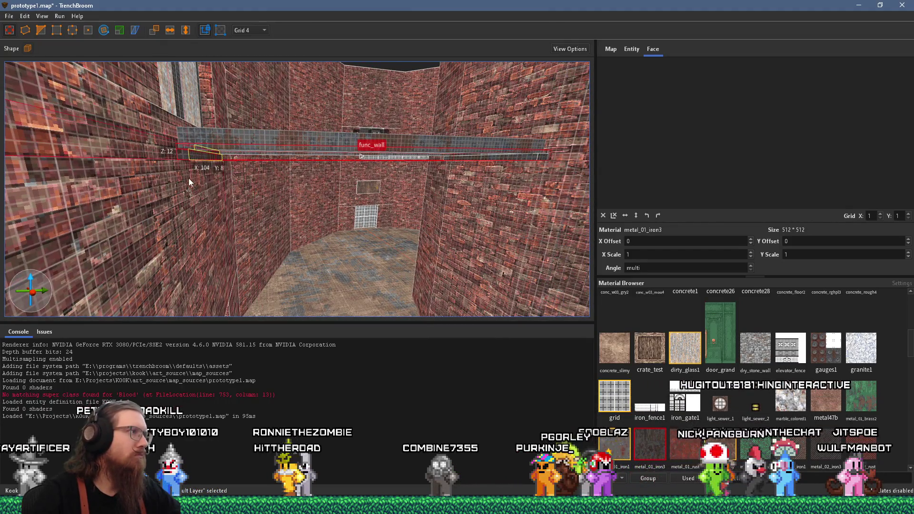
mouse_move(225, 181)
mouse_down()
mouse_move(130, 159)
mouse_move(125, 87)
mouse_move(180, 90)
mouse_move(215, 162)
mouse_move(254, 196)
mouse_move(90, 155)
mouse_move(67, 129)
mouse_move(178, 152)
mouse_move(13, 149)
mouse_move(185, 187)
mouse_move(424, 200)
mouse_move(381, 219)
mouse_move(415, 215)
mouse_move(344, 225)
mouse_move(341, 241)
mouse_move(391, 298)
mouse_move(518, 284)
mouse_move(393, 254)
mouse_move(312, 247)
mouse_move(362, 200)
mouse_move(379, 212)
mouse_move(364, 230)
mouse_move(367, 196)
mouse_move(351, 173)
mouse_move(356, 196)
mouse_move(342, 183)
mouse_up()
key(Escape)
- Reselect the func_wall beam, then switch the selection to the small ledge brush
click(381, 215)
scroll(413, 217, down, 5)
key(Escape)
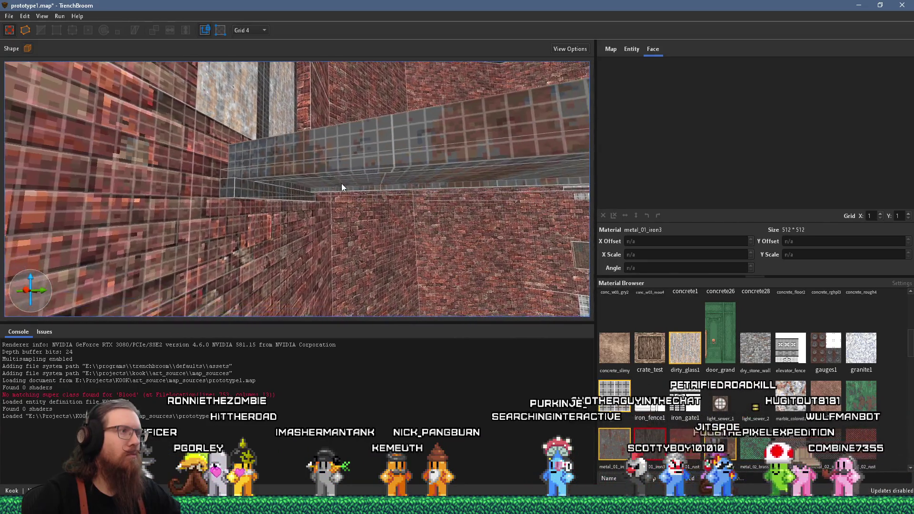
click(298, 187)
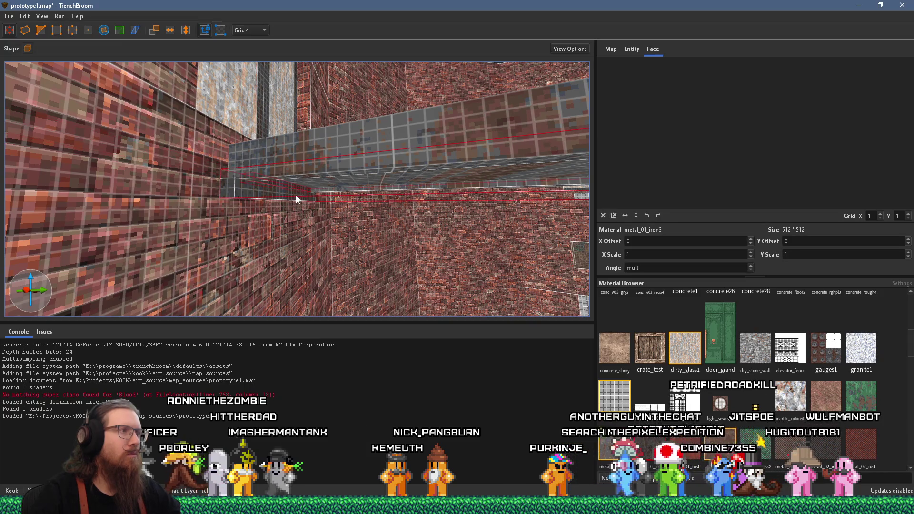
- Make the ledge brush 16 units deep and 24 units tall
mouse_move(294, 193)
mouse_down()
mouse_move(304, 194)
mouse_move(285, 217)
mouse_move(301, 208)
mouse_move(324, 228)
mouse_up()
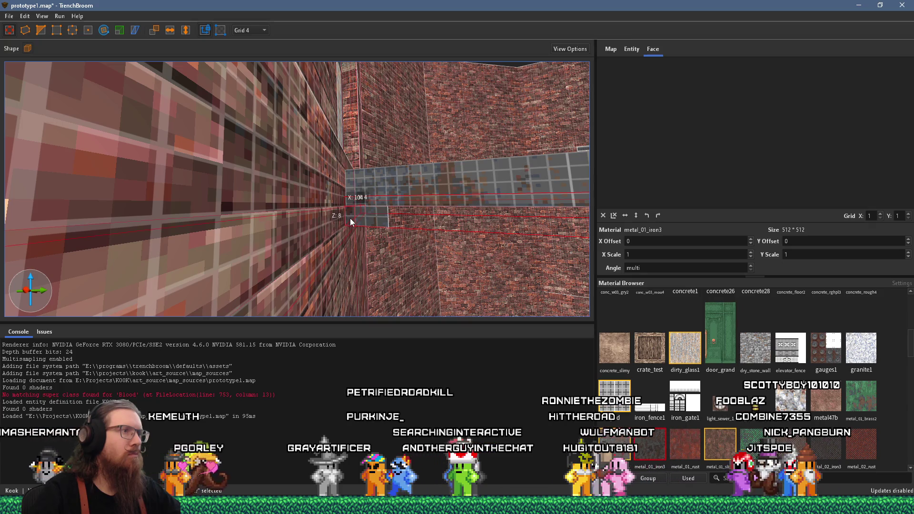
mouse_move(357, 203)
mouse_down()
mouse_move(361, 175)
mouse_move(296, 221)
mouse_move(287, 176)
mouse_move(301, 189)
mouse_move(261, 227)
mouse_move(280, 233)
mouse_move(233, 181)
mouse_move(179, 176)
mouse_move(194, 192)
mouse_move(151, 204)
mouse_move(214, 245)
mouse_move(299, 246)
mouse_move(180, 230)
mouse_move(195, 220)
mouse_move(180, 202)
mouse_move(248, 221)
mouse_move(274, 193)
mouse_move(282, 160)
mouse_move(303, 193)
mouse_up()
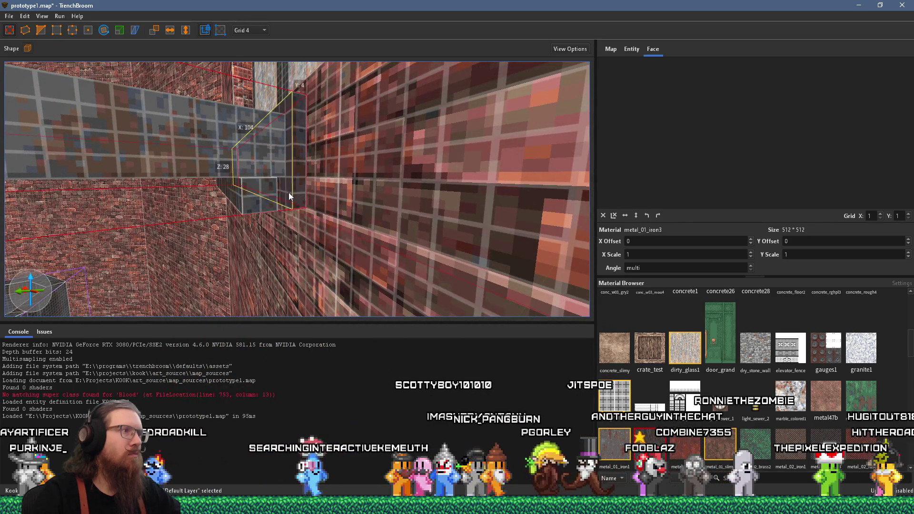
key(Escape)
- Look down into the room toward the water vat and bring up the walkway brush's context menu
mouse_move(296, 255)
mouse_down()
mouse_move(351, 263)
mouse_move(270, 261)
mouse_move(318, 238)
mouse_move(396, 234)
mouse_move(408, 191)
mouse_move(332, 194)
mouse_move(239, 224)
mouse_move(259, 196)
mouse_move(222, 202)
mouse_move(208, 192)
mouse_move(173, 221)
mouse_move(290, 185)
mouse_up()
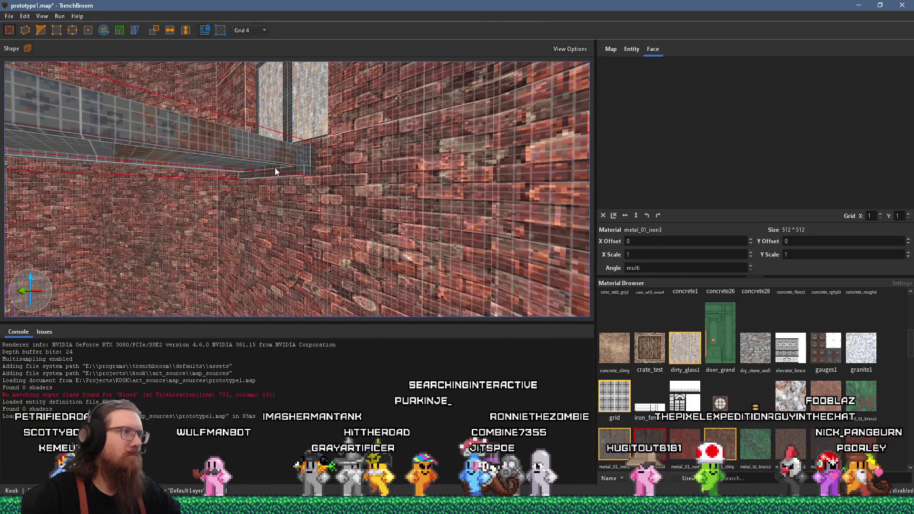
mouse_move(276, 173)
mouse_down()
mouse_move(204, 181)
mouse_move(224, 196)
mouse_move(254, 274)
mouse_move(262, 242)
mouse_move(336, 254)
mouse_up()
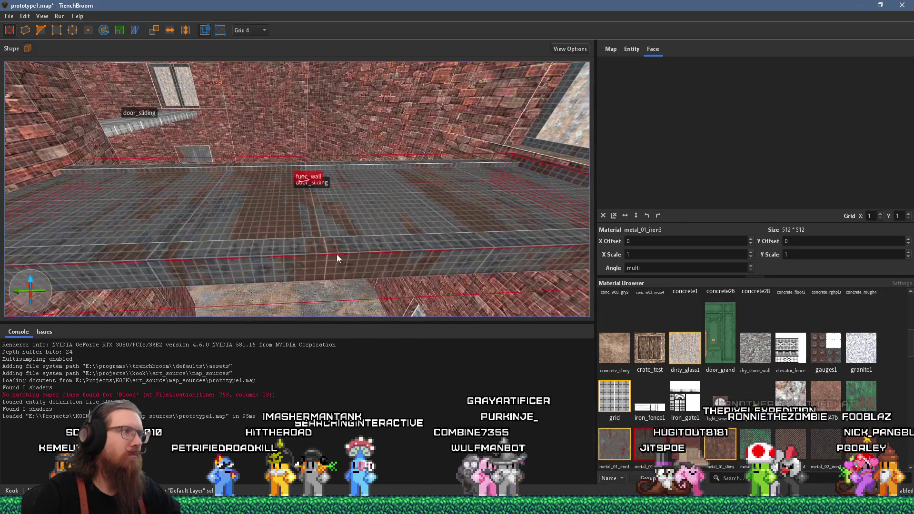
right_click(350, 247)
- Make the grey grid walkway slab a func_detail_wall brush entity and frame it from above
mouse_move(405, 441)
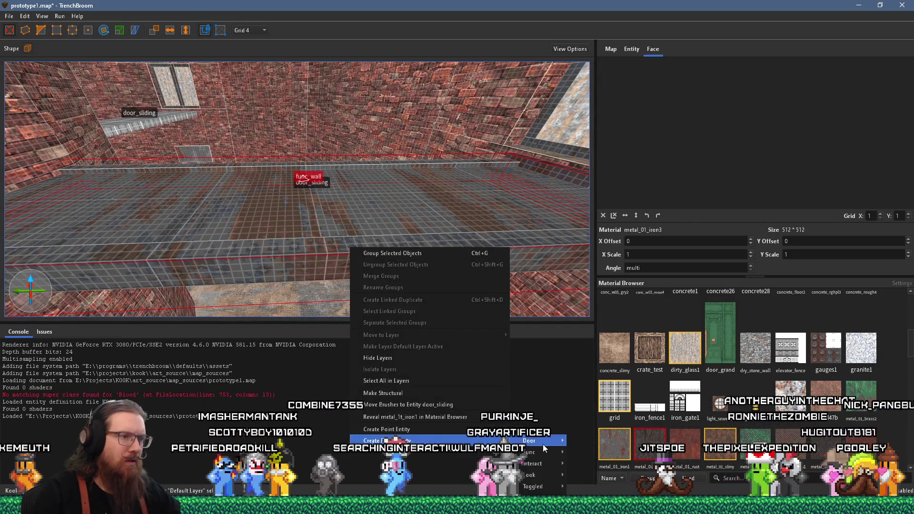
mouse_move(546, 453)
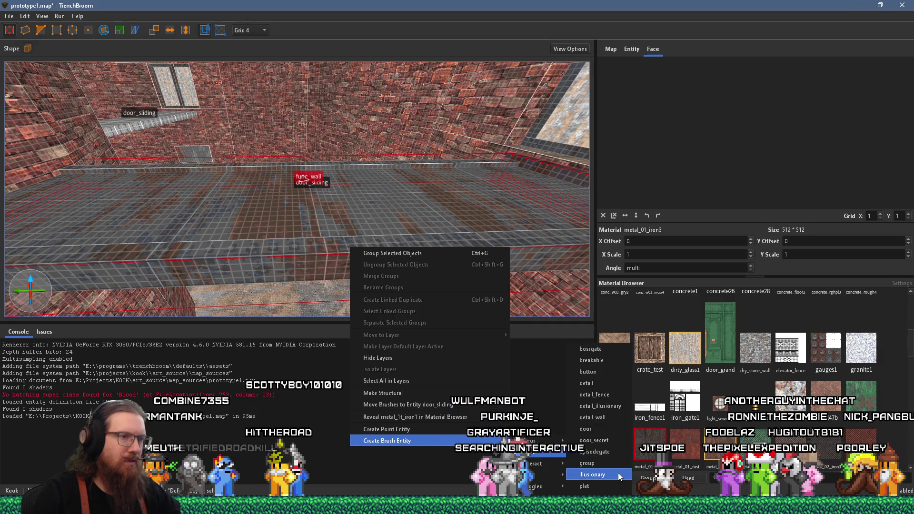
click(612, 419)
mouse_move(436, 296)
mouse_down()
mouse_move(406, 269)
mouse_move(343, 286)
mouse_move(314, 268)
mouse_move(442, 281)
mouse_up()
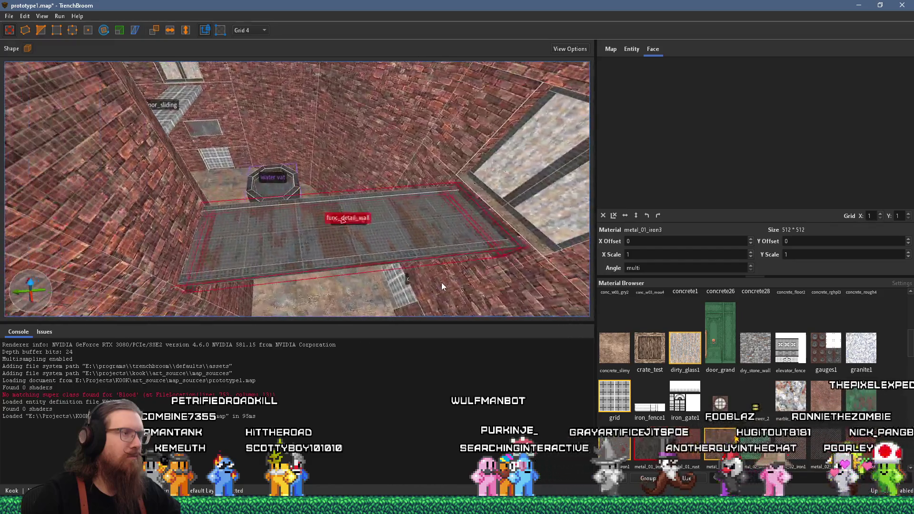
key(ctrl+u)
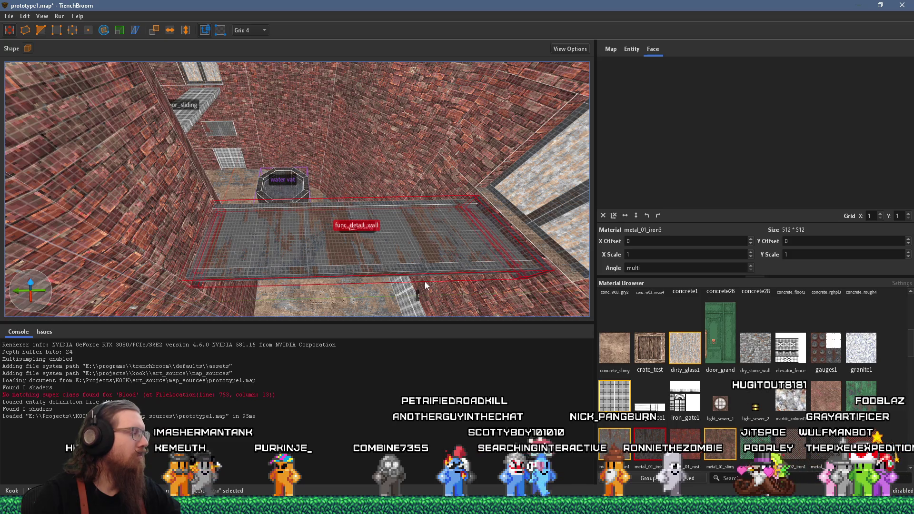
drag(425, 285, 419, 288)
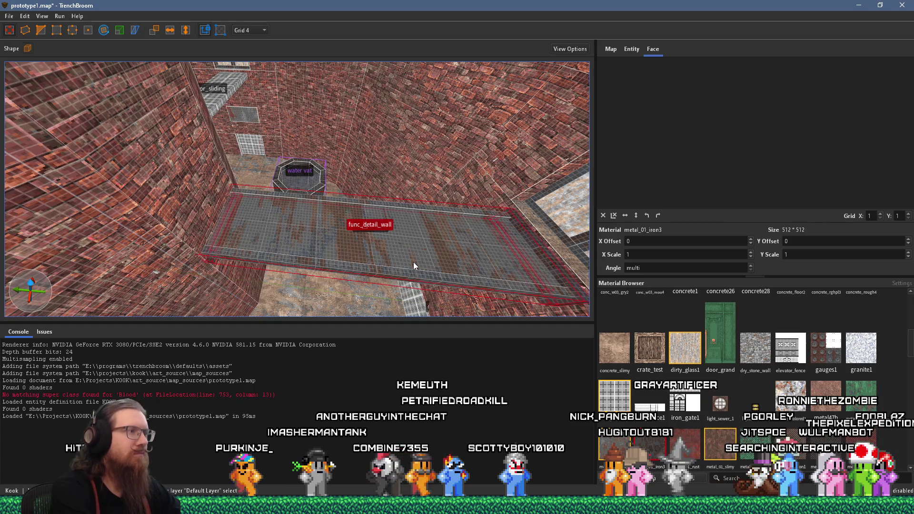
click(104, 31)
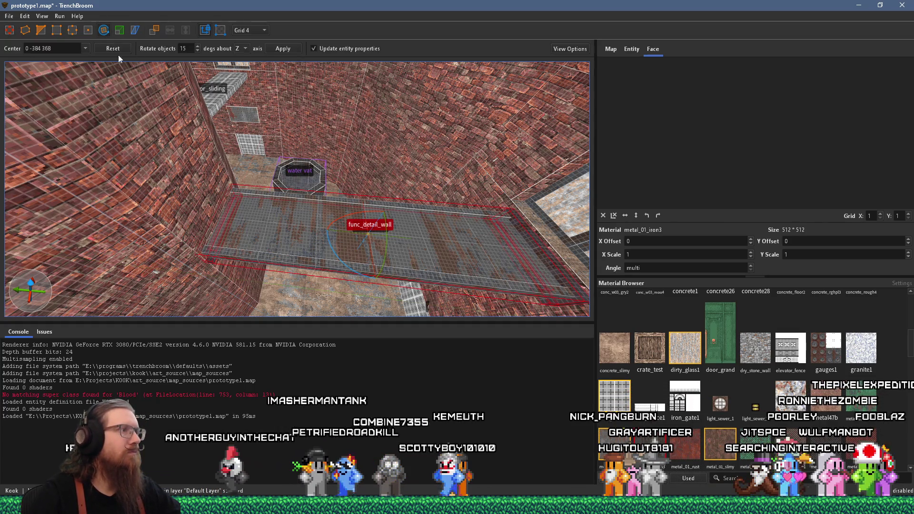
- Rotate the walkway brush to 75 degrees, then view it from above
mouse_move(327, 225)
mouse_down()
mouse_move(394, 242)
mouse_move(375, 230)
mouse_move(186, 210)
mouse_up()
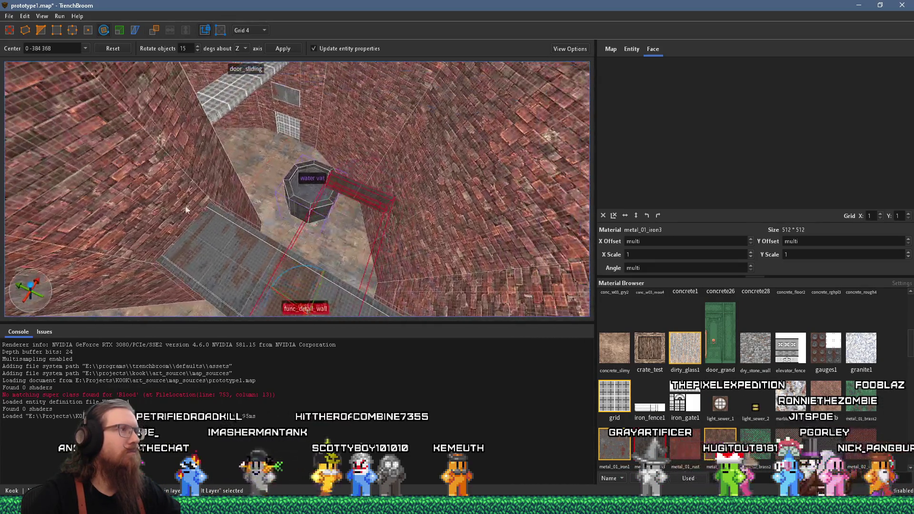
key(Escape)
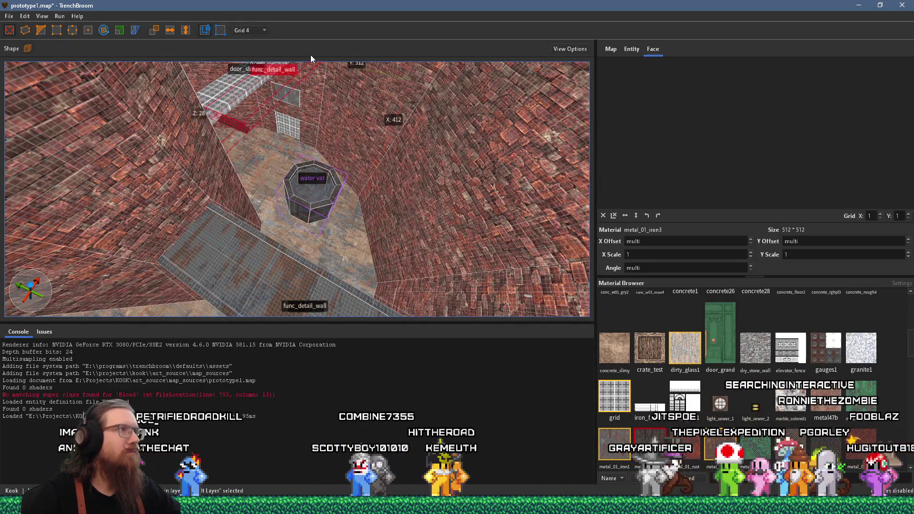
mouse_move(305, 56)
mouse_down()
mouse_move(322, 299)
mouse_move(336, 242)
mouse_move(358, 210)
mouse_move(293, 180)
mouse_up()
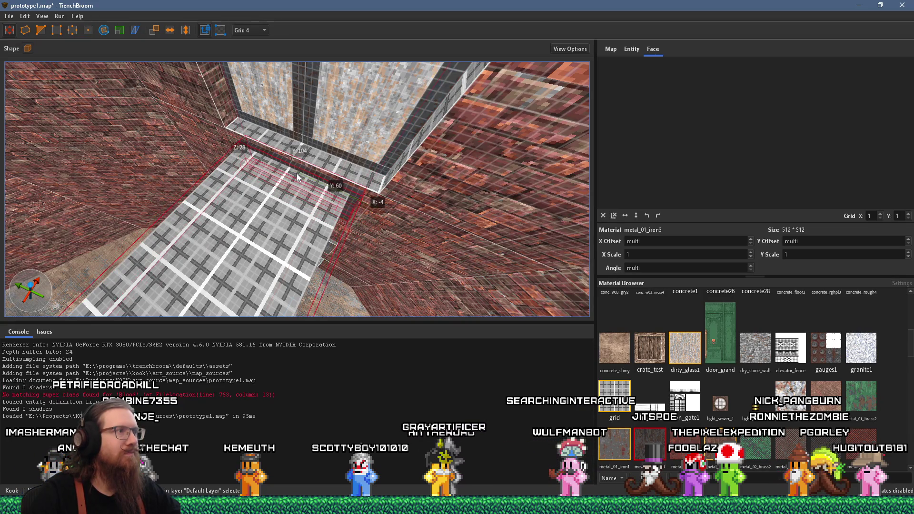
key(ctrl+u)
mouse_move(194, 184)
mouse_down()
mouse_move(405, 238)
mouse_move(238, 143)
mouse_move(98, 41)
mouse_up()
- Rotate the func_detail_wall walkway 90 degrees and view it near the grated window
key(r)
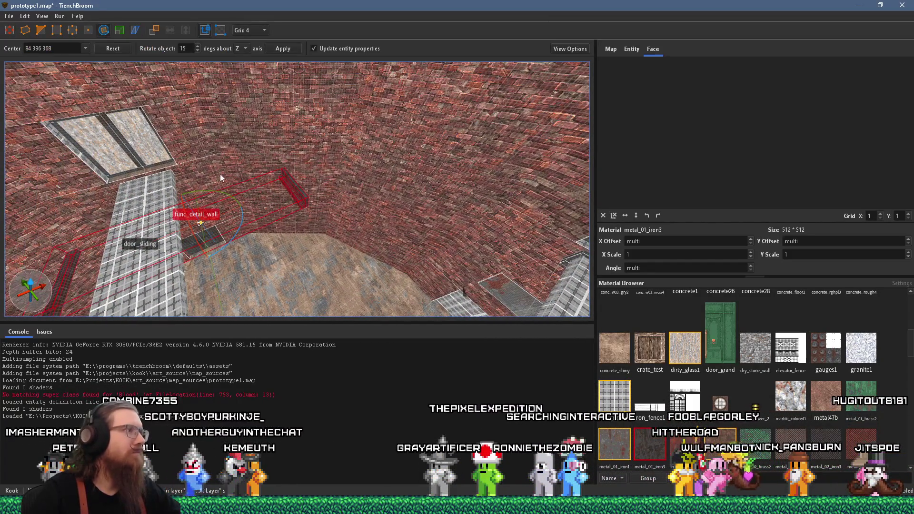
mouse_move(233, 238)
mouse_down()
mouse_move(266, 176)
mouse_move(261, 157)
mouse_move(44, 45)
mouse_up()
mouse_move(66, 80)
mouse_down()
mouse_move(267, 158)
mouse_move(348, 173)
mouse_up()
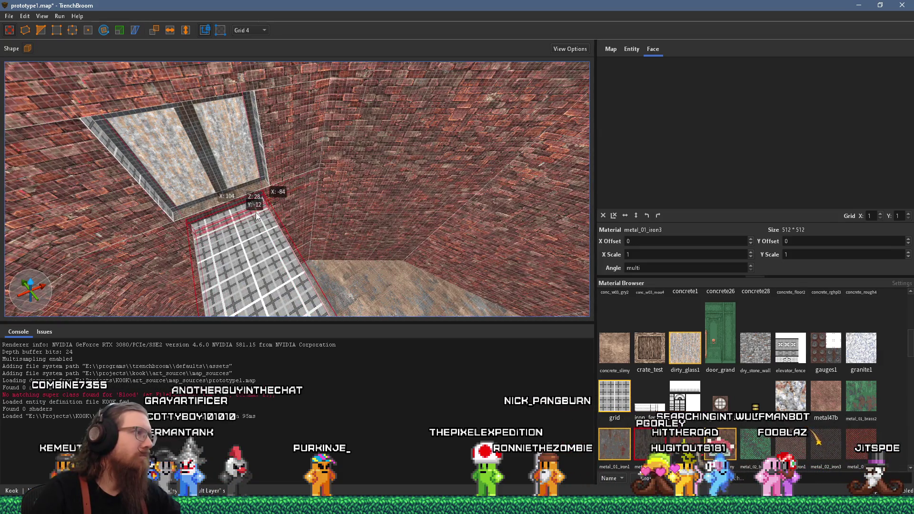
scroll(249, 222, down, 2)
mouse_move(249, 222)
mouse_down()
mouse_move(322, 198)
mouse_move(285, 200)
mouse_move(278, 142)
mouse_up()
drag(428, 233, 160, 91)
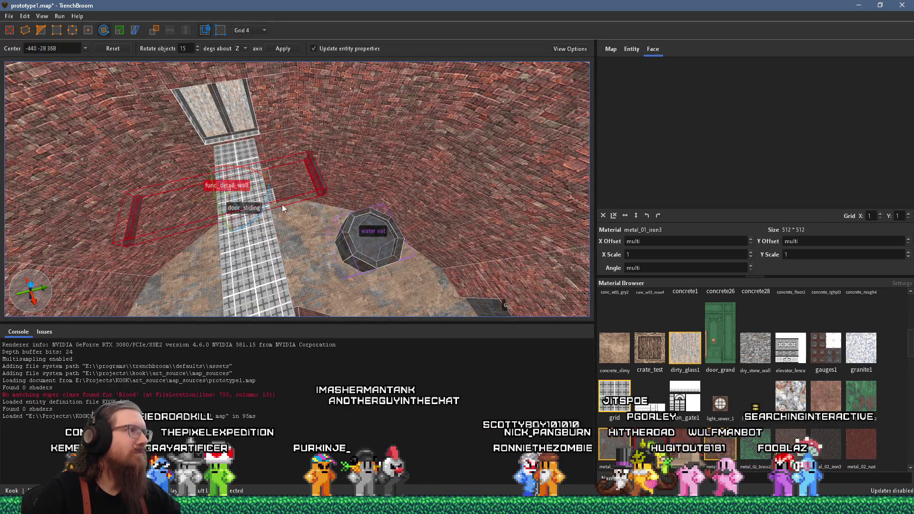
- Turn the walkway to run along the grate and slide it into line with the window
mouse_move(264, 215)
mouse_down()
mouse_move(306, 142)
mouse_move(296, 125)
mouse_up()
key(r)
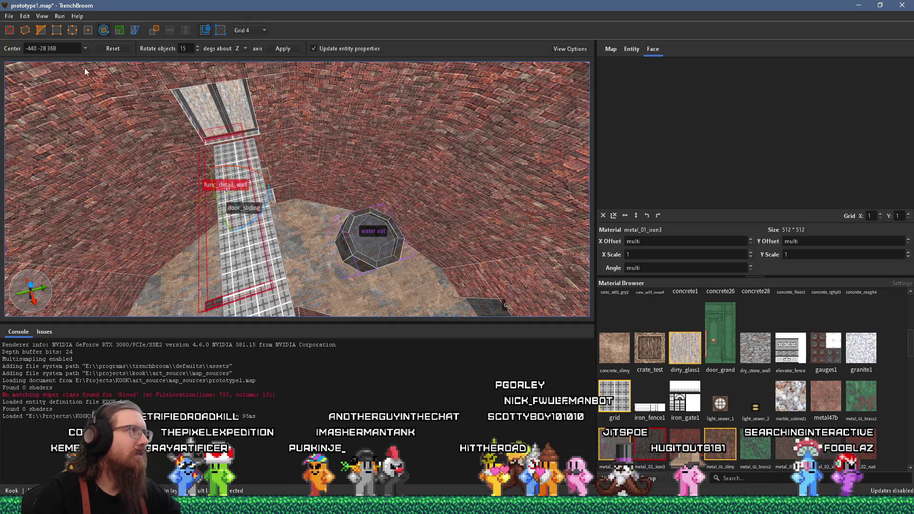
drag(219, 145, 236, 150)
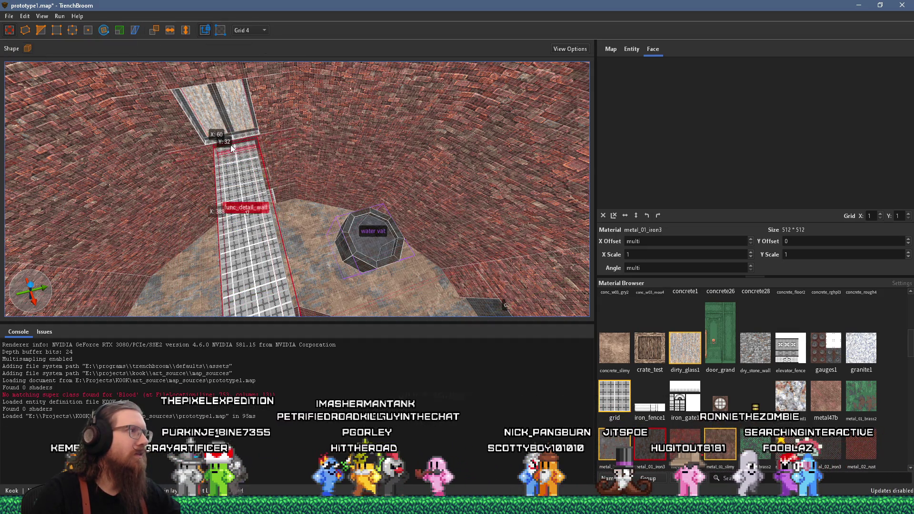
scroll(236, 150, up, 6)
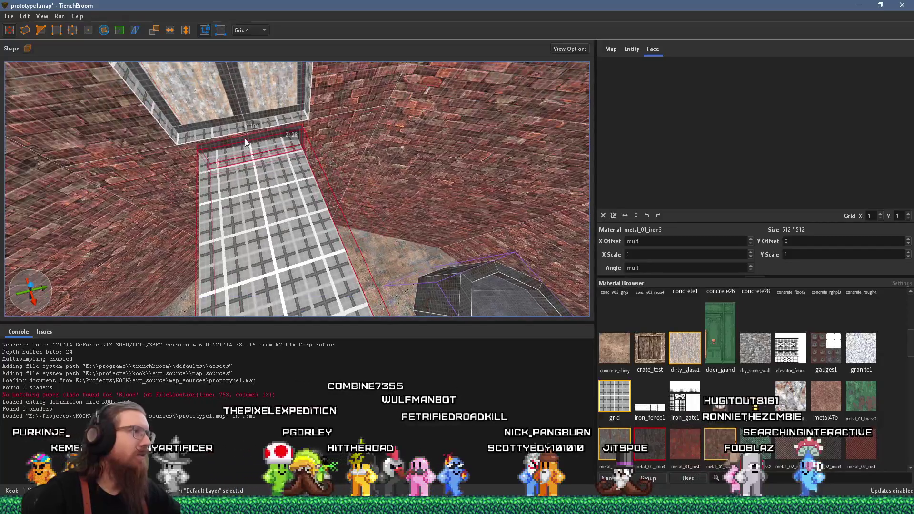
scroll(257, 160, down, 5)
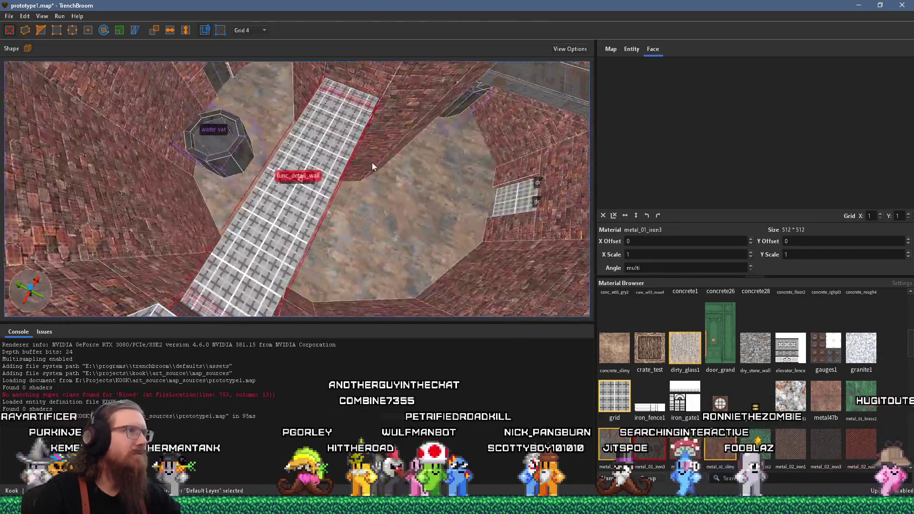
key(Escape)
drag(409, 192, 341, 81)
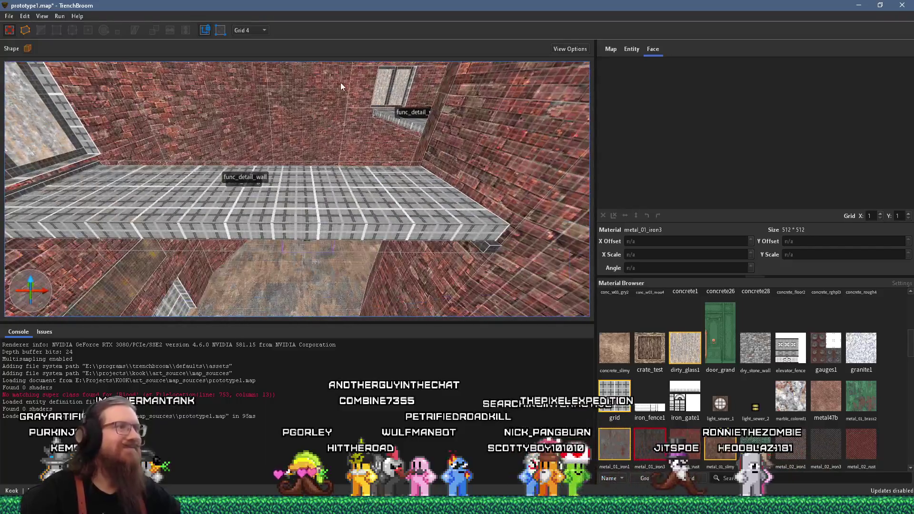
mouse_move(401, 191)
mouse_down()
mouse_move(333, 150)
mouse_move(349, 172)
mouse_move(359, 134)
mouse_move(224, 98)
mouse_move(372, 86)
mouse_move(473, 164)
mouse_move(353, 190)
mouse_move(230, 138)
mouse_move(246, 108)
mouse_up()
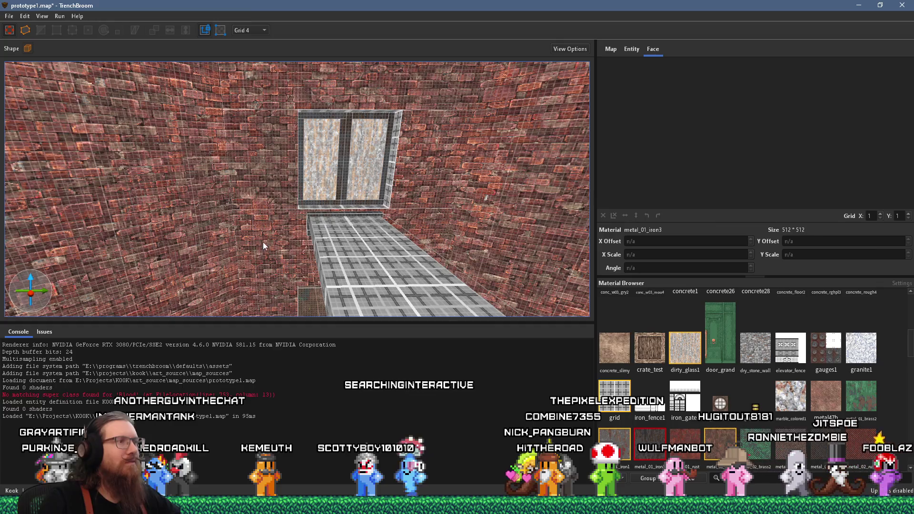
- Set the grid to 16 units and look at the floor beside the grid-textured walls
drag(263, 242, 329, 140)
click(250, 30)
click(258, 89)
mouse_move(258, 89)
mouse_down()
mouse_move(250, 177)
mouse_move(389, 148)
mouse_move(408, 173)
mouse_move(358, 215)
mouse_move(135, 245)
mouse_move(306, 228)
mouse_move(346, 196)
mouse_move(267, 215)
mouse_up()
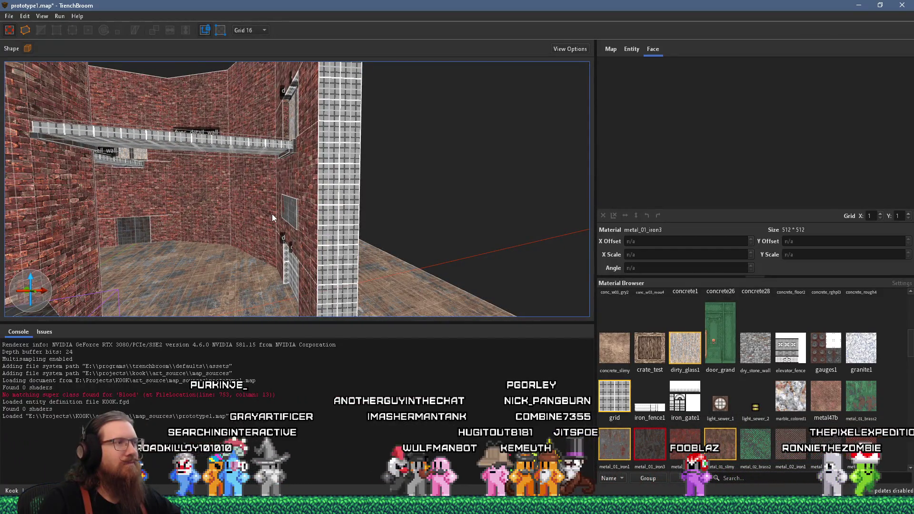
mouse_move(417, 295)
mouse_down()
mouse_move(108, 307)
mouse_move(252, 276)
mouse_move(173, 302)
mouse_move(238, 300)
mouse_move(193, 252)
mouse_up()
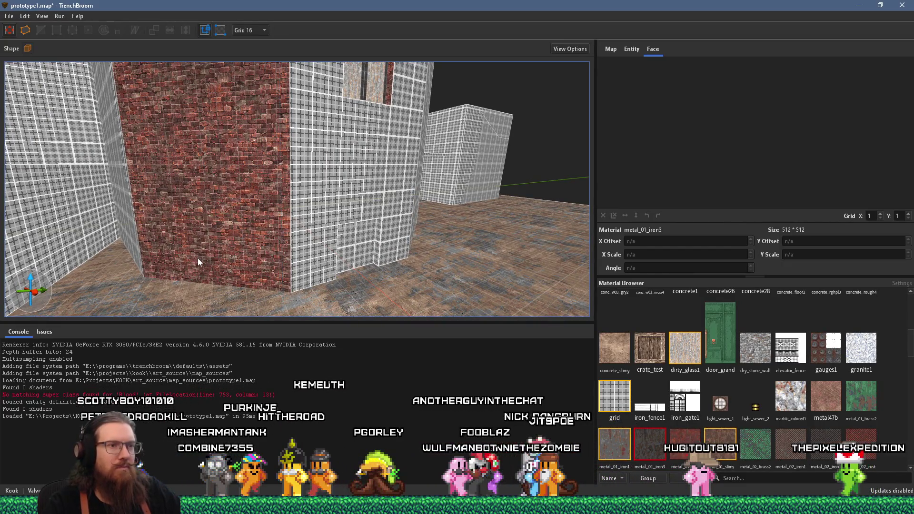
mouse_move(342, 266)
mouse_down()
mouse_move(345, 278)
mouse_move(293, 224)
mouse_move(262, 239)
mouse_move(132, 197)
mouse_up()
- Select the brick wall face and switch the grid to 64 units
click(293, 214)
mouse_move(293, 215)
mouse_down()
mouse_move(279, 238)
mouse_move(225, 246)
mouse_move(398, 228)
mouse_up()
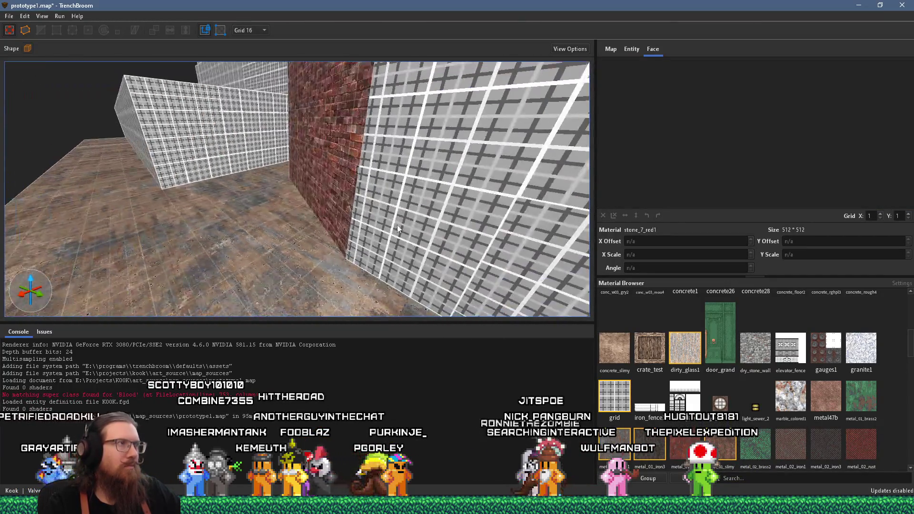
click(248, 30)
click(257, 110)
mouse_move(256, 111)
mouse_down()
mouse_move(291, 219)
mouse_move(255, 133)
mouse_move(233, 224)
mouse_move(267, 286)
mouse_move(273, 275)
mouse_move(224, 135)
mouse_move(256, 257)
mouse_up()
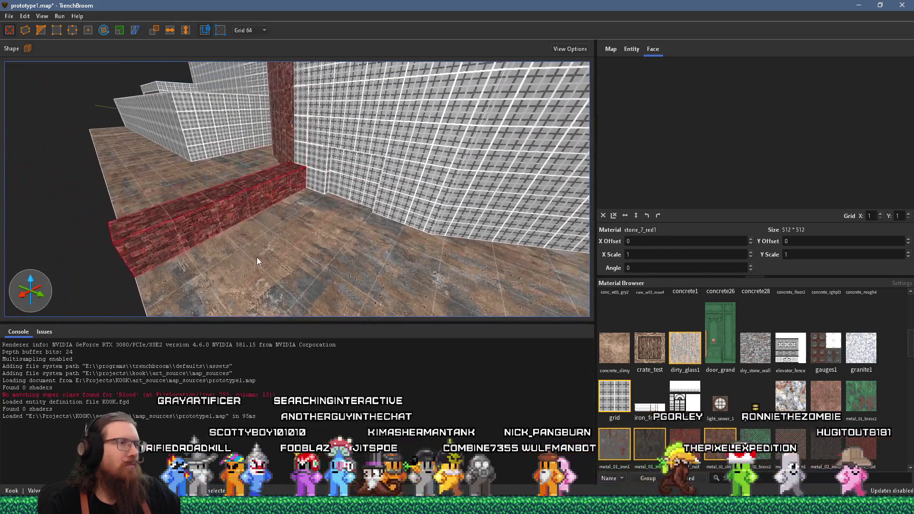
- Raise the brick strip into a tall pillar reaching Z 256
drag(240, 180, 245, 84)
mouse_move(241, 165)
mouse_down()
mouse_move(240, 191)
mouse_move(359, 243)
mouse_up()
drag(126, 189, 285, 276)
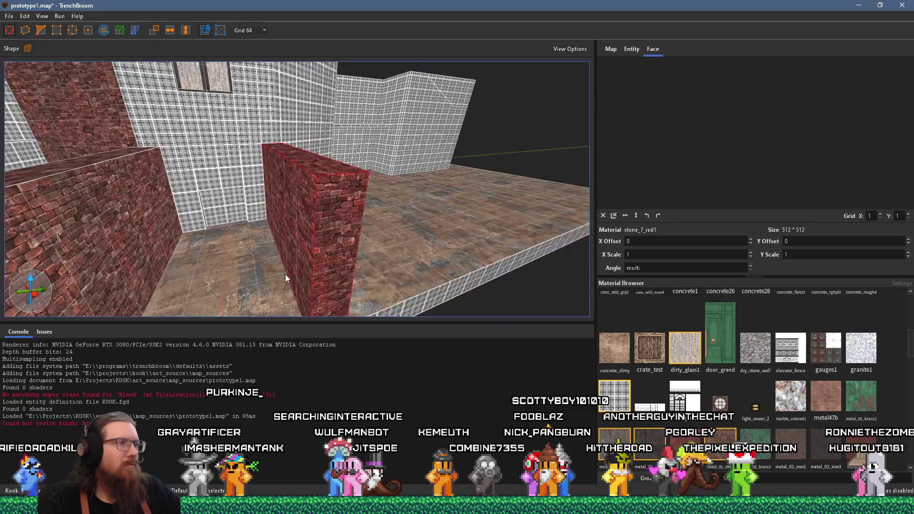
click(258, 295)
drag(246, 301, 151, 186)
- Draw a conc_c01_brwn lintel across the pillar tops and stretch it to 384 units
mouse_move(128, 158)
mouse_down()
mouse_move(282, 149)
mouse_move(293, 152)
mouse_move(270, 159)
mouse_move(284, 179)
mouse_move(258, 128)
mouse_move(267, 107)
mouse_move(266, 133)
mouse_up()
drag(277, 215, 247, 249)
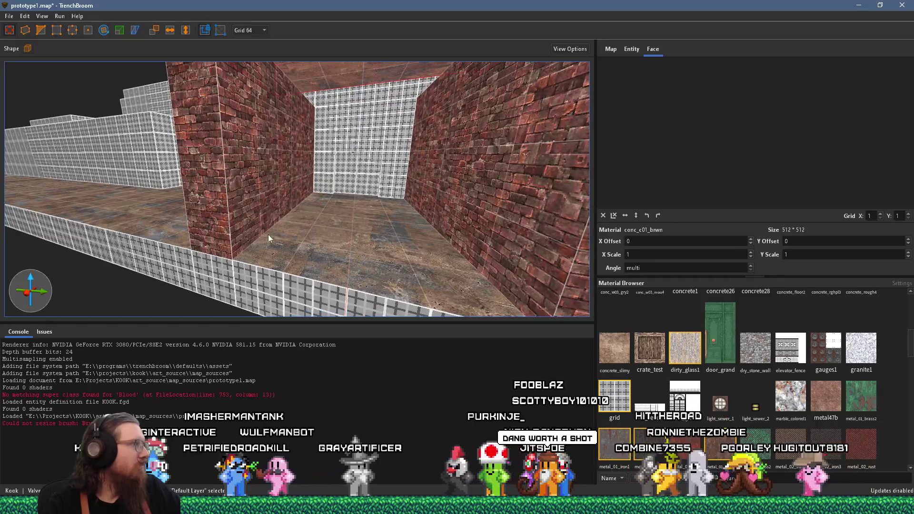
mouse_move(359, 198)
mouse_down()
mouse_move(259, 253)
mouse_move(247, 243)
mouse_up()
mouse_move(335, 243)
mouse_down()
mouse_move(207, 246)
mouse_move(157, 257)
mouse_move(381, 277)
mouse_up()
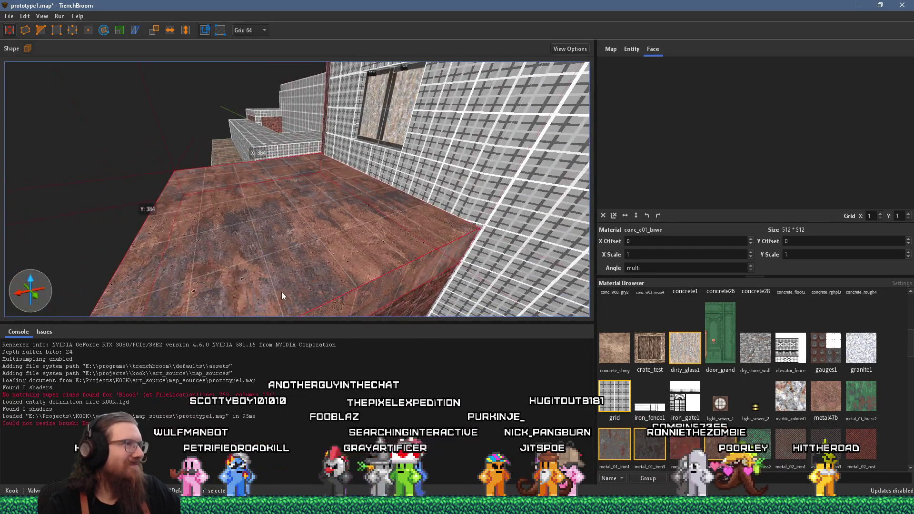
mouse_move(287, 285)
mouse_down()
mouse_move(325, 259)
mouse_move(332, 227)
mouse_move(238, 252)
mouse_move(280, 267)
mouse_move(244, 295)
mouse_move(368, 250)
mouse_move(356, 267)
mouse_move(387, 196)
mouse_up()
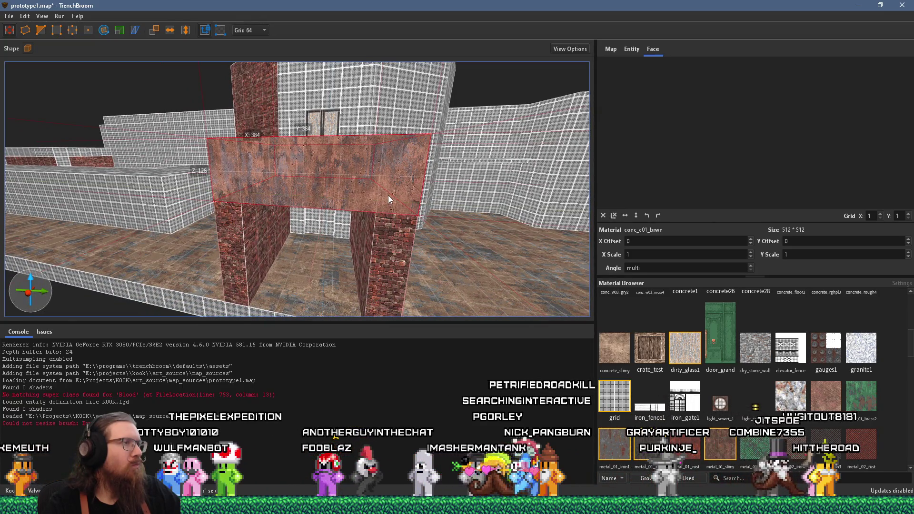
drag(263, 224, 277, 228)
mouse_move(219, 242)
mouse_down()
mouse_move(212, 278)
mouse_move(367, 246)
mouse_up()
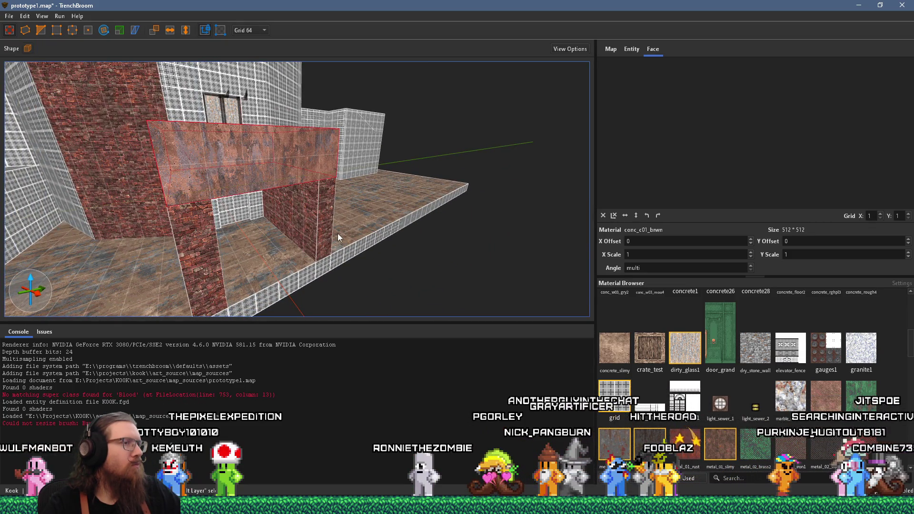
scroll(696, 372, down, 5)
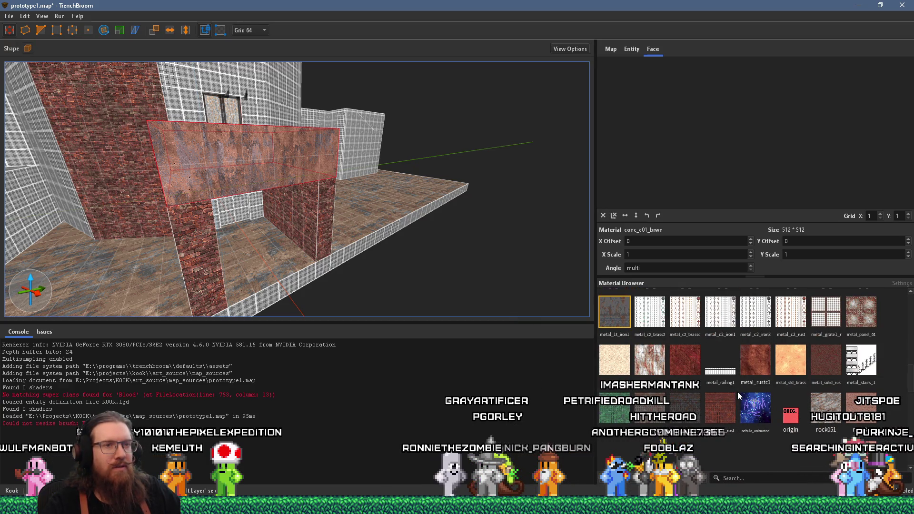
- Scroll the Material Browser and orbit the camera to face the finished archway
scroll(738, 392, up, 3)
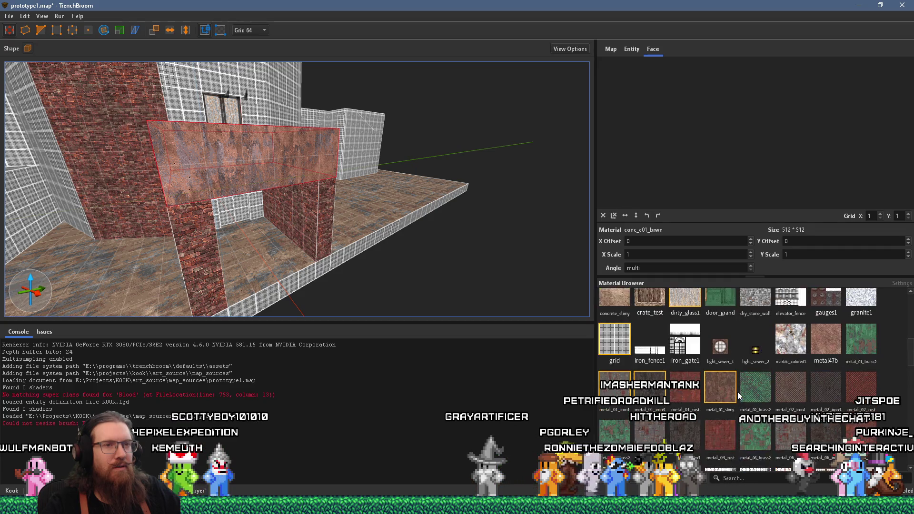
scroll(738, 396, down, 2)
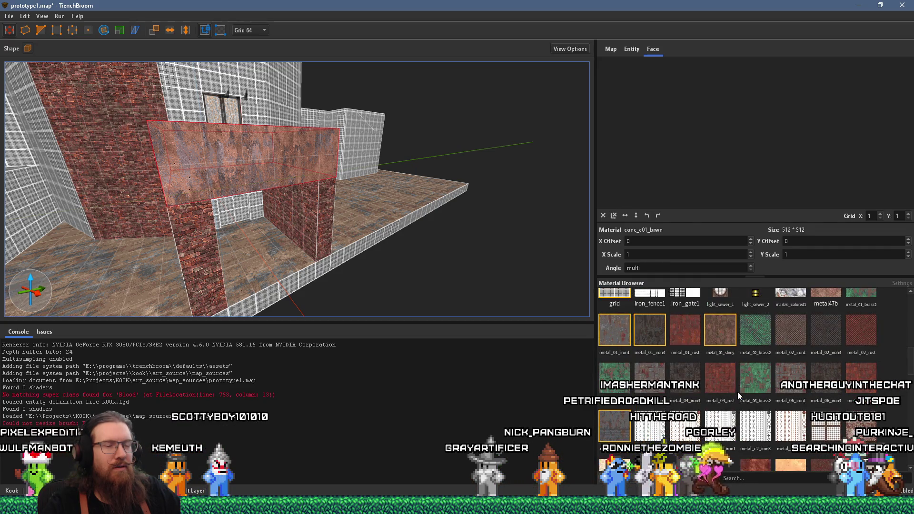
scroll(314, 252, up, 1)
drag(314, 252, 225, 149)
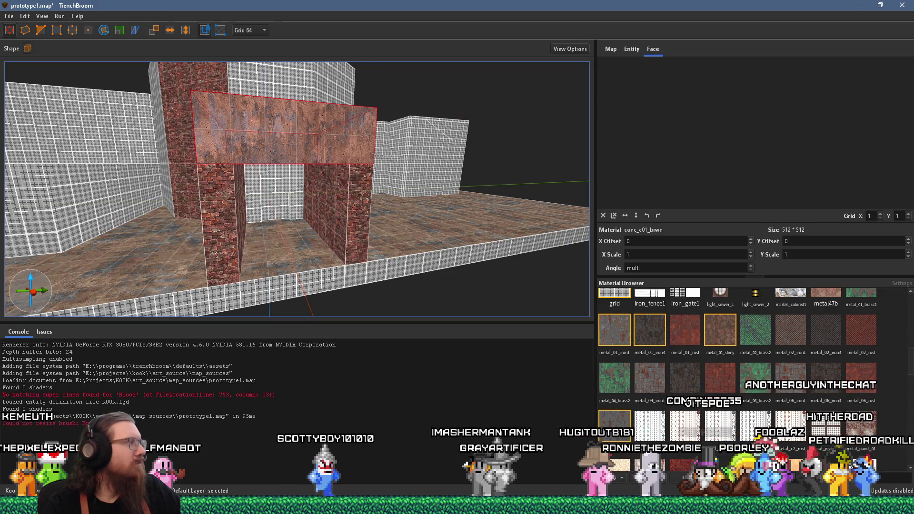
- Switch to OBS Studio and move its window up and to the right
key(alt+Tab)
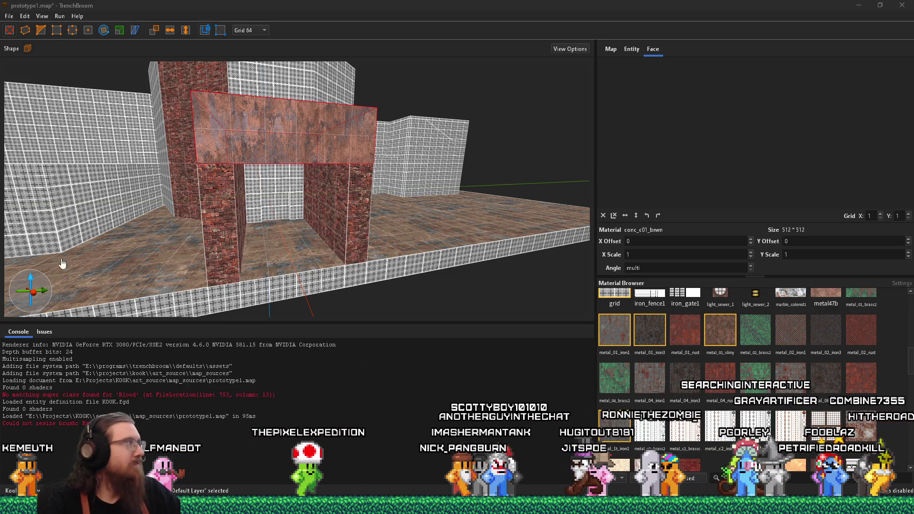
key(alt+Tab)
drag(376, 61, 584, 40)
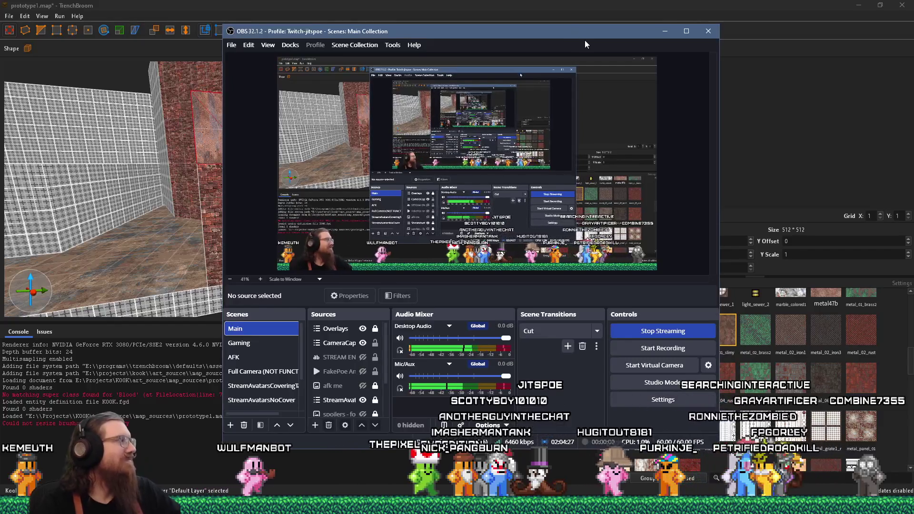
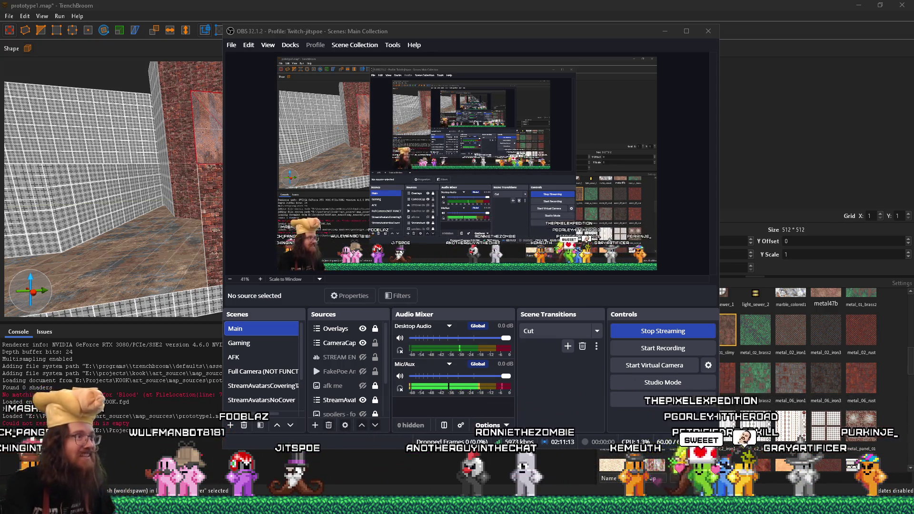
- Minimize the OBS Studio window so TrenchBroom's prototype1.map is fully visible
click(666, 31)
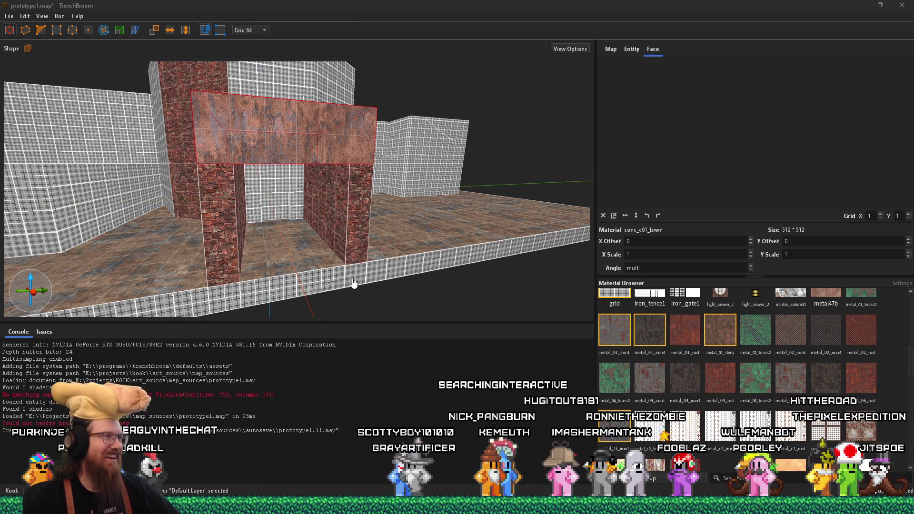
- Zoom in on the brick archway with its rusted conc_c01_brwn lintel
scroll(335, 246, up, 5)
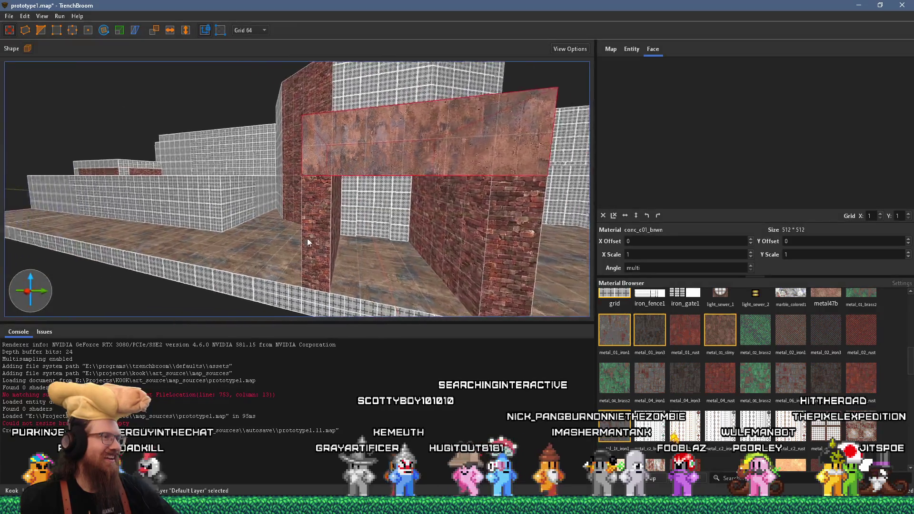
drag(192, 146, 293, 166)
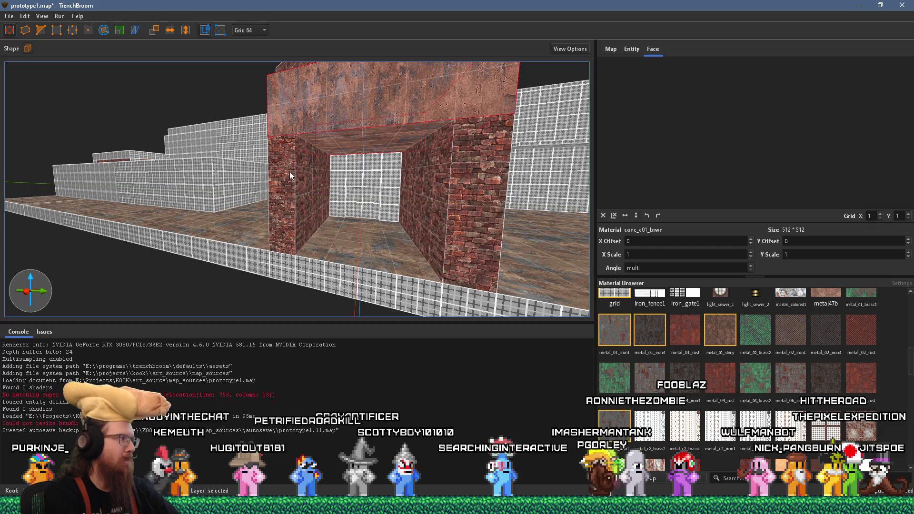
mouse_move(347, 188)
mouse_down()
mouse_move(356, 246)
mouse_move(258, 205)
mouse_move(285, 207)
mouse_move(405, 262)
mouse_move(397, 247)
mouse_move(341, 288)
mouse_move(307, 350)
mouse_up()
scroll(319, 191, down, 5)
mouse_move(318, 213)
mouse_down()
mouse_move(299, 261)
mouse_move(353, 251)
mouse_move(327, 268)
mouse_move(356, 270)
mouse_move(407, 172)
mouse_up()
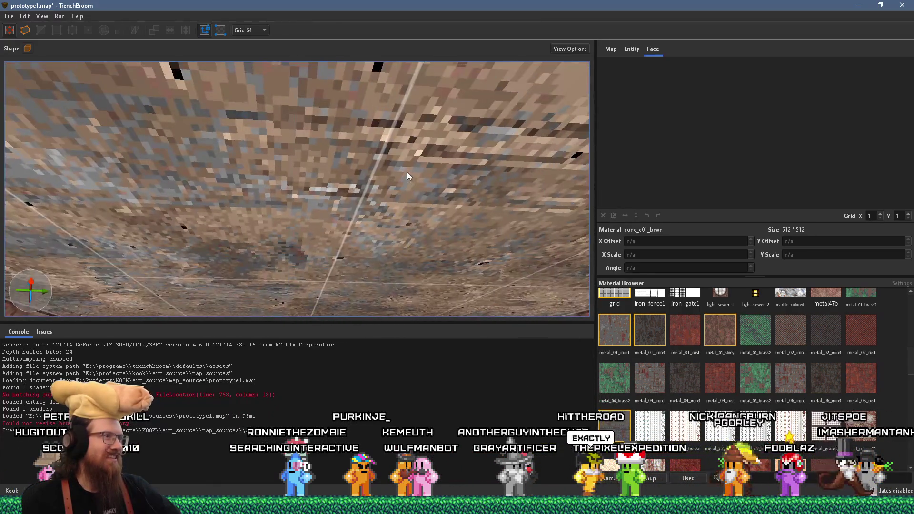
mouse_move(376, 222)
mouse_down()
mouse_move(375, 275)
mouse_move(405, 202)
mouse_move(417, 204)
mouse_move(127, 172)
mouse_move(146, 314)
mouse_move(214, 242)
mouse_move(378, 190)
mouse_move(430, 308)
mouse_move(491, 187)
mouse_move(420, 187)
mouse_up()
click(420, 188)
- Apply stone_7_red1 brick to the back wall's upper and middle sections, then deselect
alt+click(327, 158)
alt+click(360, 206)
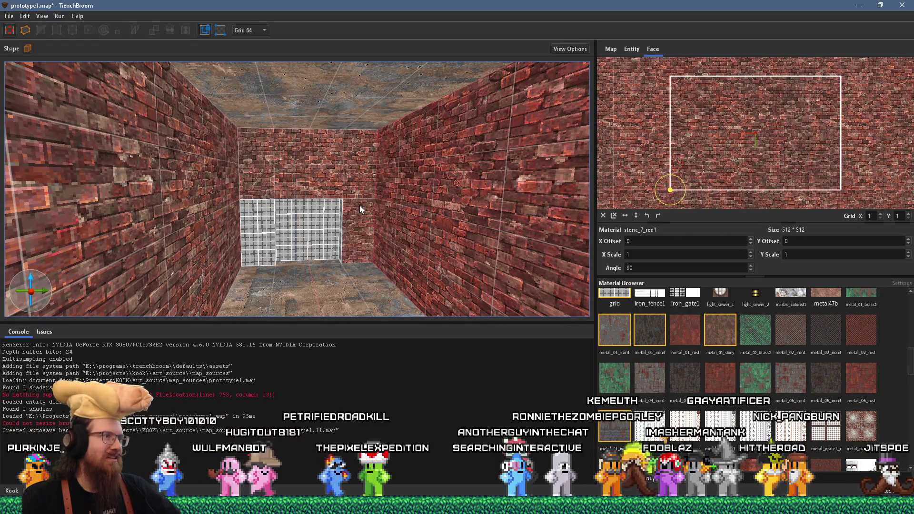
mouse_move(339, 234)
mouse_down()
mouse_move(264, 168)
mouse_move(233, 170)
mouse_move(267, 230)
mouse_move(238, 210)
mouse_move(221, 210)
mouse_move(216, 125)
mouse_move(261, 190)
mouse_move(429, 191)
mouse_move(205, 215)
mouse_move(274, 196)
mouse_move(329, 193)
mouse_move(340, 238)
mouse_up()
key(Escape)
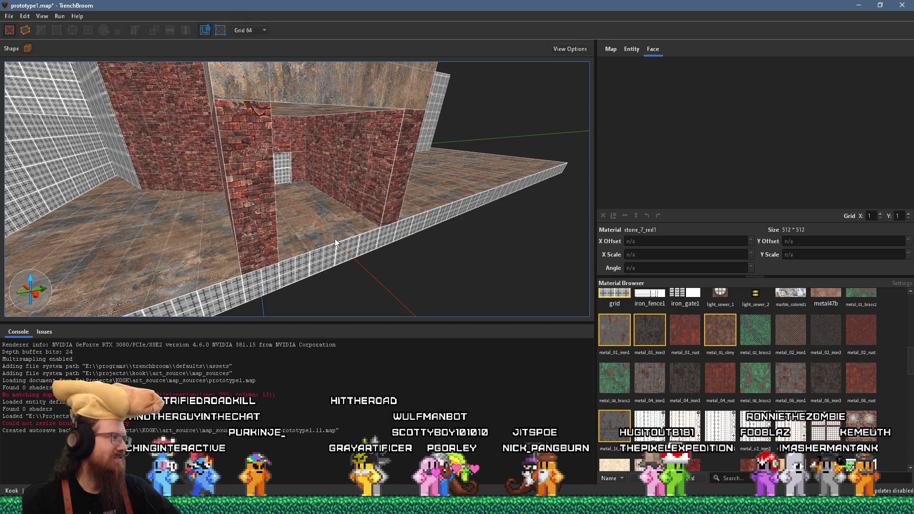
scroll(309, 249, up, 3)
mouse_move(359, 224)
mouse_down()
mouse_move(369, 319)
mouse_move(326, 239)
mouse_move(254, 237)
mouse_move(392, 229)
mouse_move(334, 241)
mouse_move(265, 149)
mouse_move(273, 176)
mouse_move(119, 97)
mouse_up()
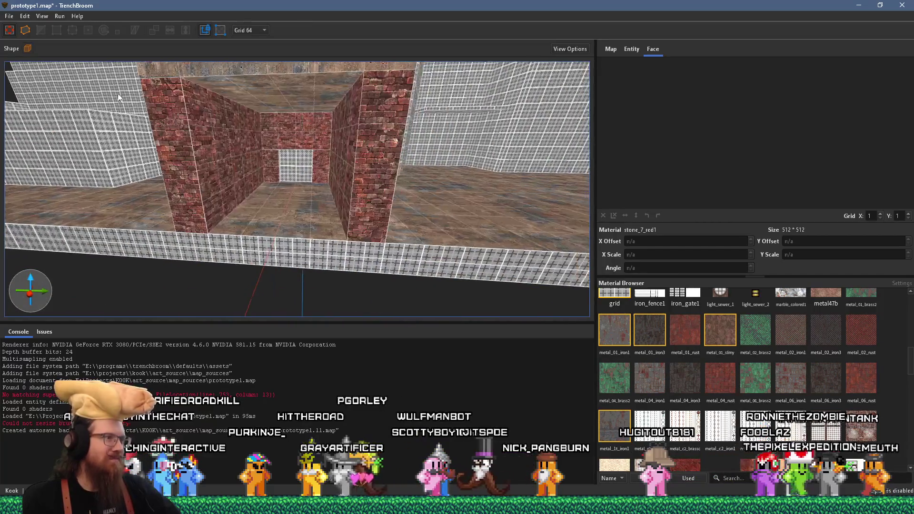
- Draw a rusty metal wall brush beside the brick room
click(785, 376)
scroll(370, 235, up, 3)
mouse_move(356, 253)
mouse_down()
mouse_move(395, 264)
mouse_move(428, 250)
mouse_move(418, 255)
mouse_move(451, 137)
mouse_move(338, 207)
mouse_move(347, 180)
mouse_move(459, 185)
mouse_move(446, 84)
mouse_move(473, 42)
mouse_move(596, 214)
mouse_move(760, 221)
mouse_move(490, 193)
mouse_move(254, 147)
mouse_move(219, 152)
mouse_move(489, 170)
mouse_move(465, 153)
mouse_up()
scroll(496, 198, down, 3)
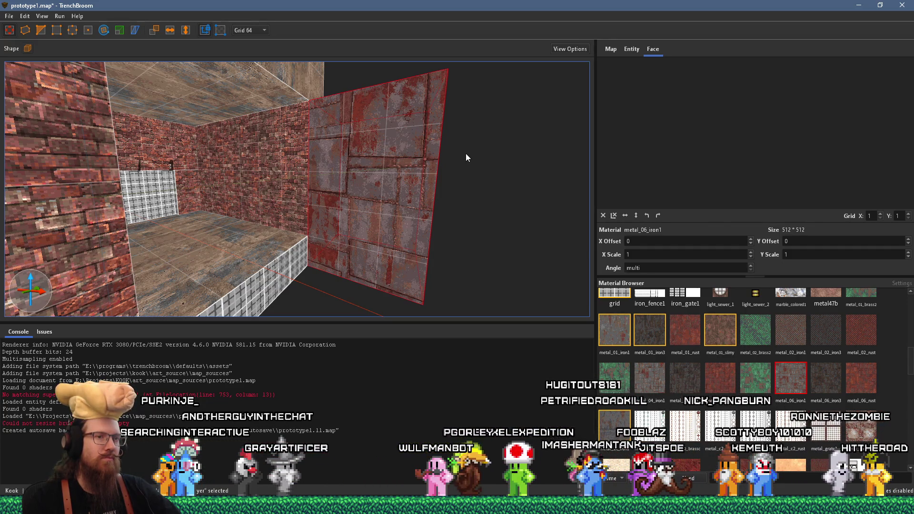
drag(466, 153, 400, 208)
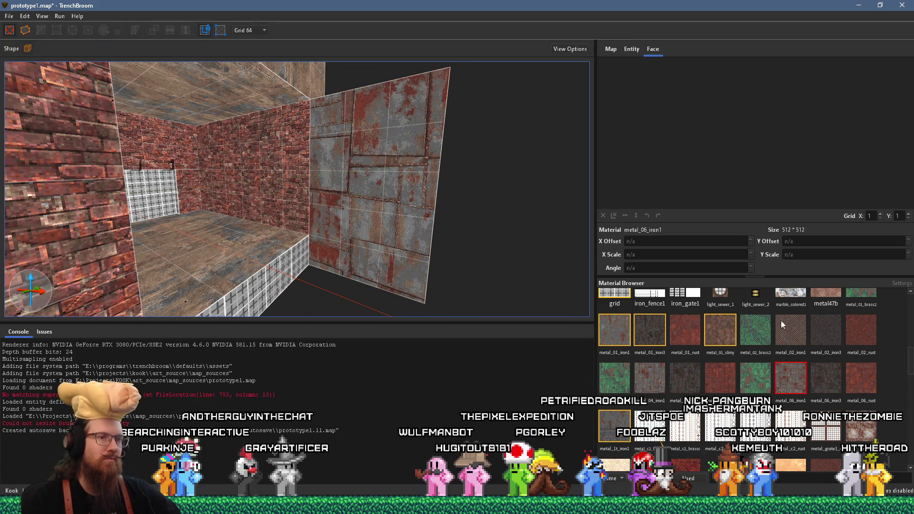
- Draw a 192x128x64 metal_02_iron1 floor block and retexture it metal_01_iron1
click(782, 325)
drag(336, 237, 415, 239)
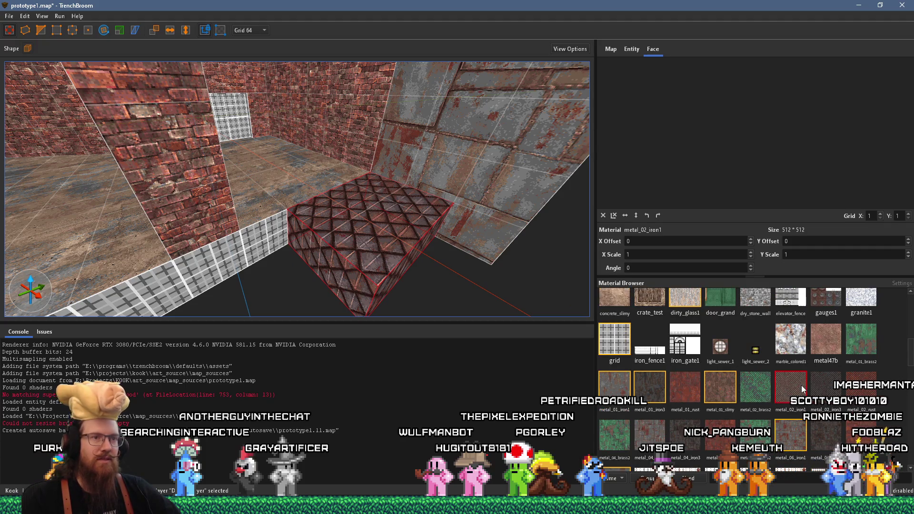
scroll(802, 385, up, 3)
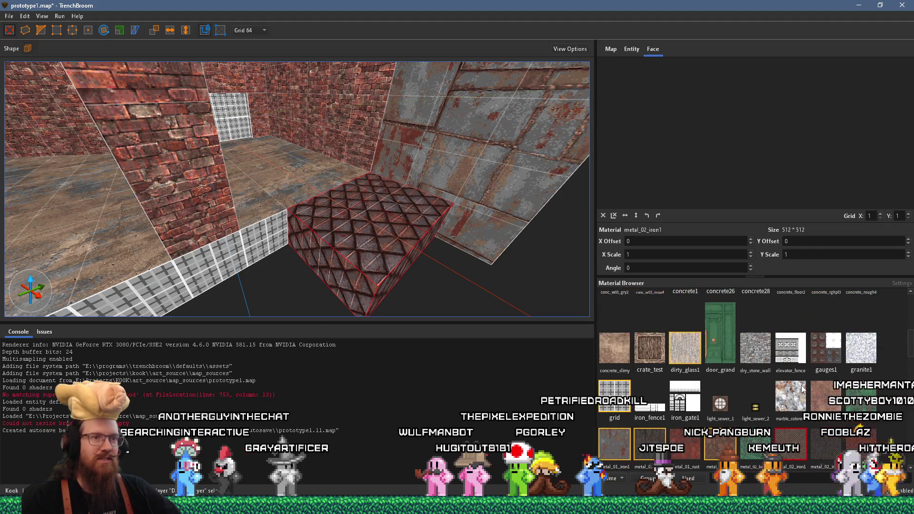
click(606, 441)
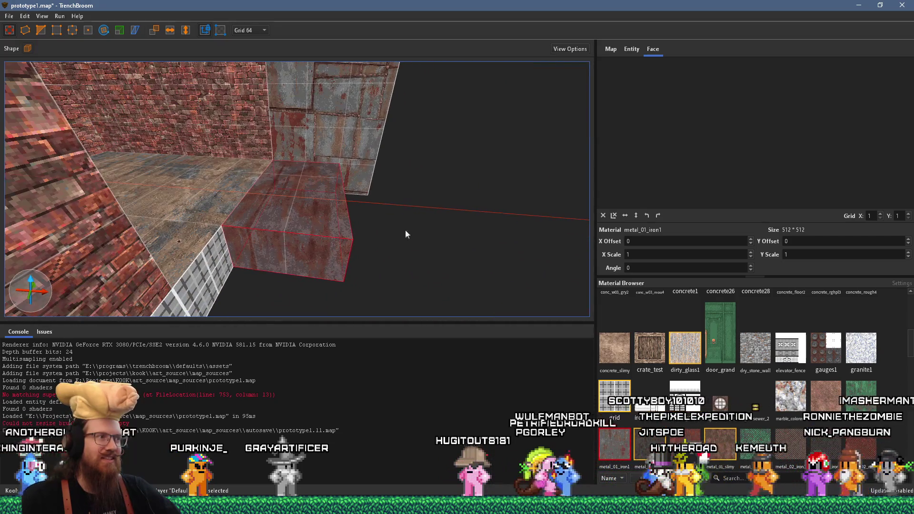
- Stretch the metal_01_iron1 block into a longer platform along the wall
drag(305, 254, 270, 309)
mouse_move(260, 279)
mouse_down()
mouse_move(339, 314)
mouse_move(423, 237)
mouse_move(441, 184)
mouse_move(366, 209)
mouse_move(136, 224)
mouse_move(443, 190)
mouse_move(393, 196)
mouse_move(377, 183)
mouse_move(443, 215)
mouse_move(404, 233)
mouse_up()
click(353, 238)
mouse_move(352, 215)
mouse_down()
mouse_move(295, 203)
mouse_move(304, 197)
mouse_move(312, 214)
mouse_move(330, 207)
mouse_up()
key(Escape)
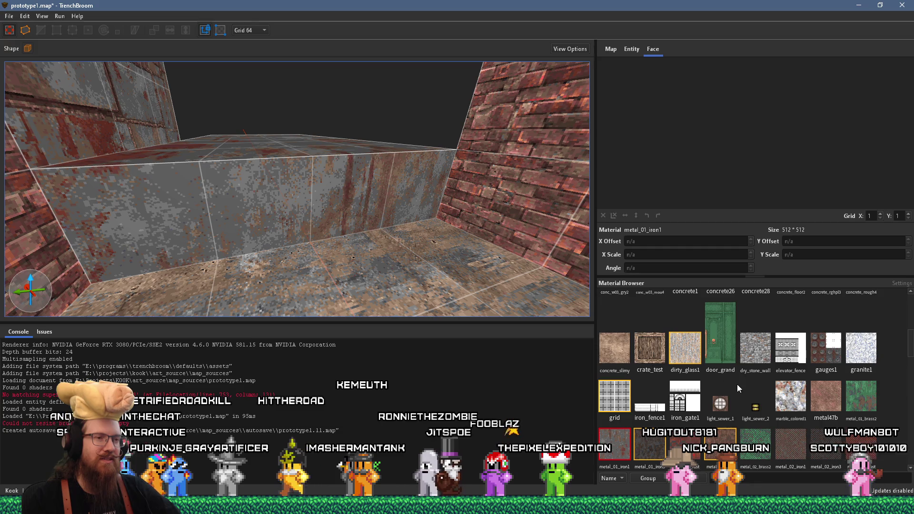
- Look along the platform toward the brick wall, then bring up TrenchBroom's taskbar launch menu
scroll(737, 385, down, 3)
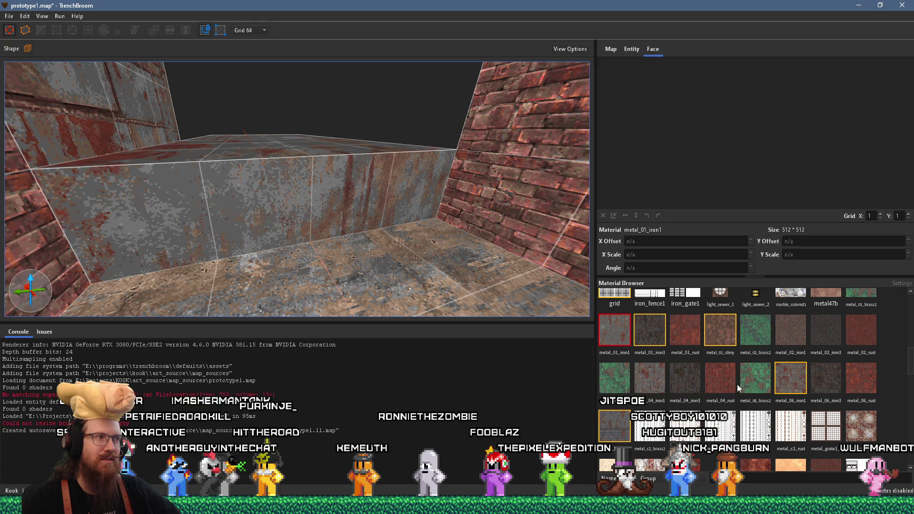
scroll(364, 261, up, 5)
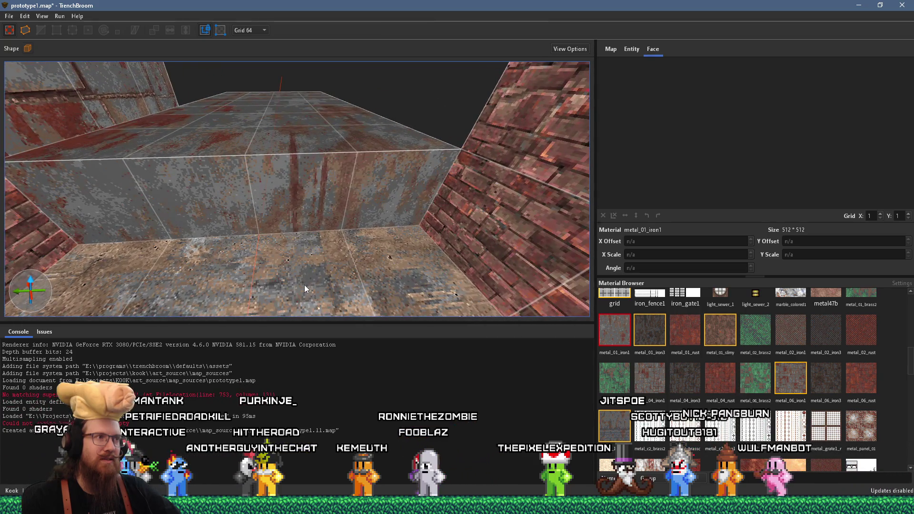
key(a)
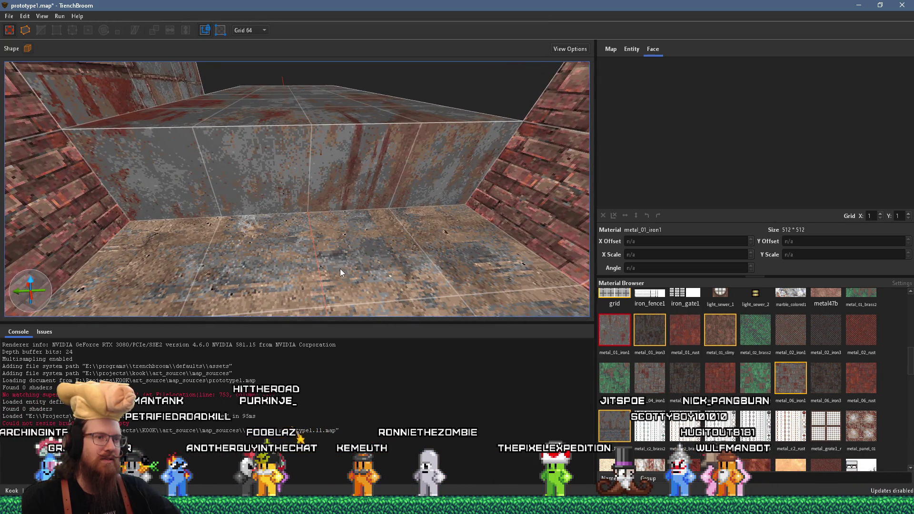
scroll(789, 418, down, 3)
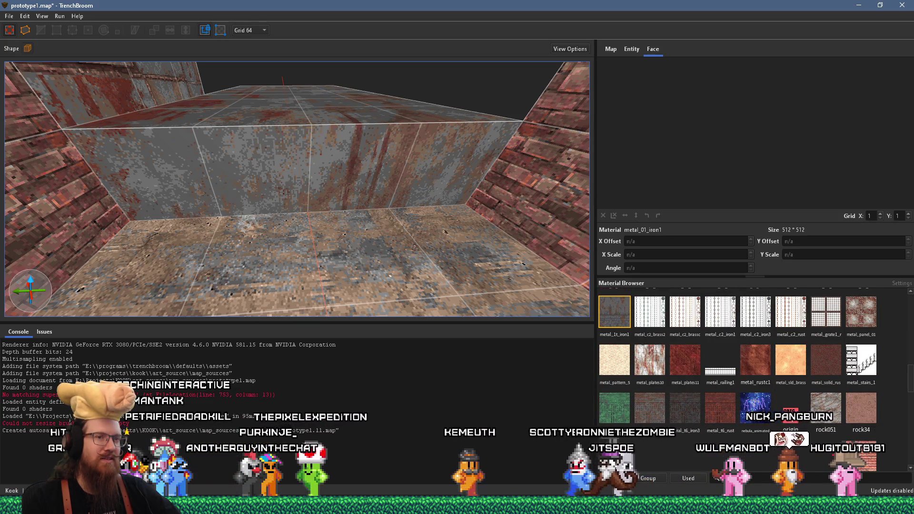
mouse_move(477, 257)
mouse_down()
mouse_move(406, 260)
mouse_move(309, 238)
mouse_move(479, 261)
mouse_move(444, 250)
mouse_up()
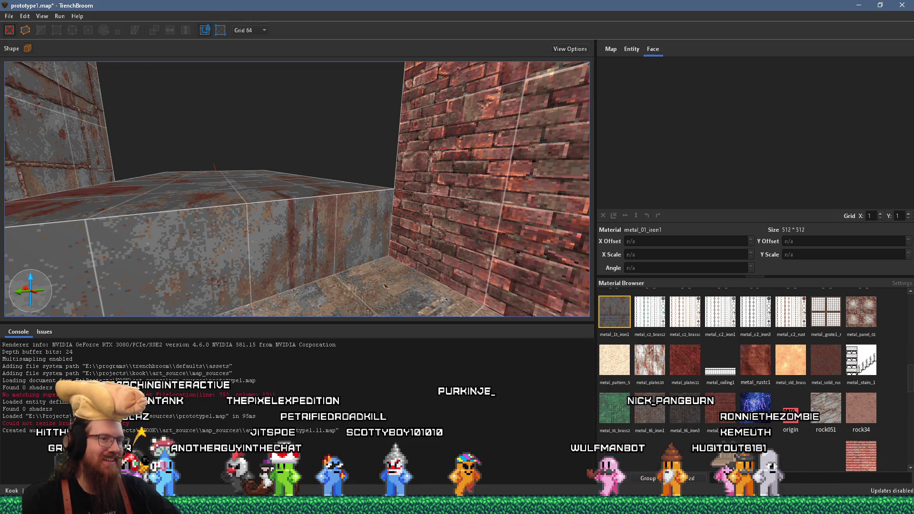
right_click(756, 505)
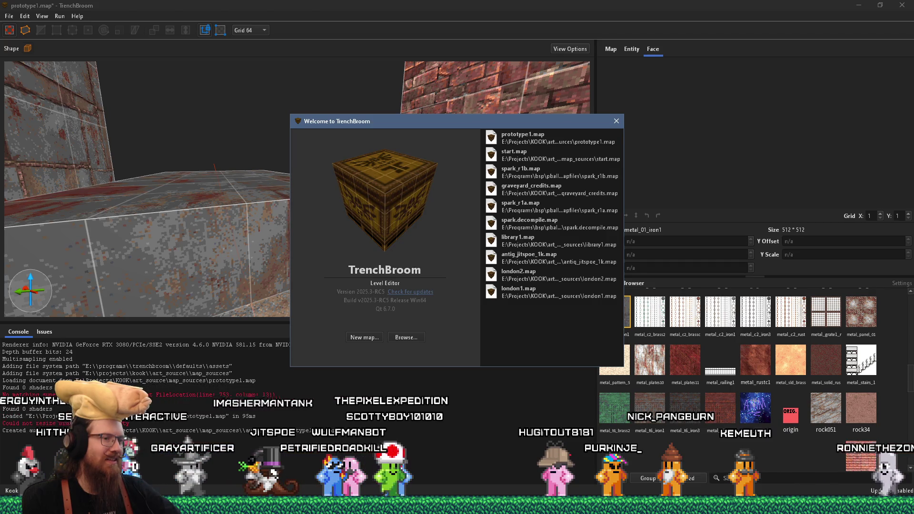
- Open london2.map from the Welcome window's recent maps list
click(355, 304)
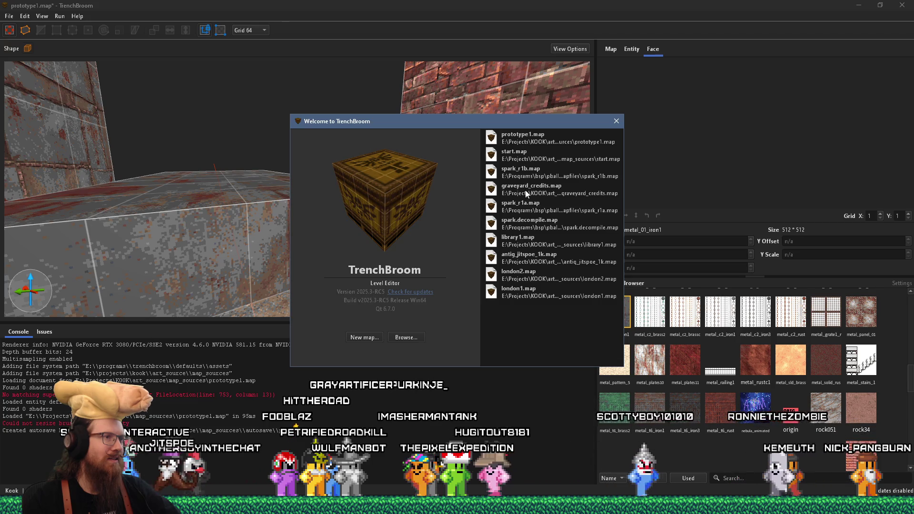
double_click(533, 275)
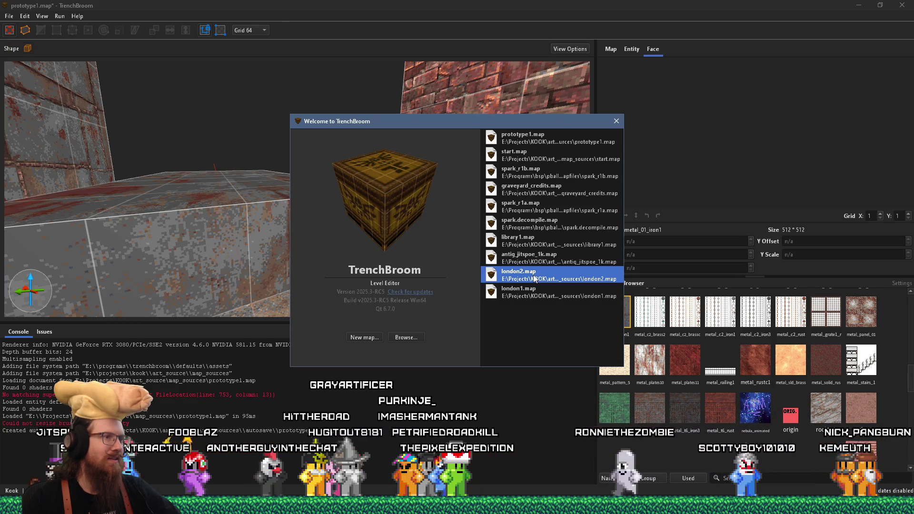
scroll(365, 215, down, 10)
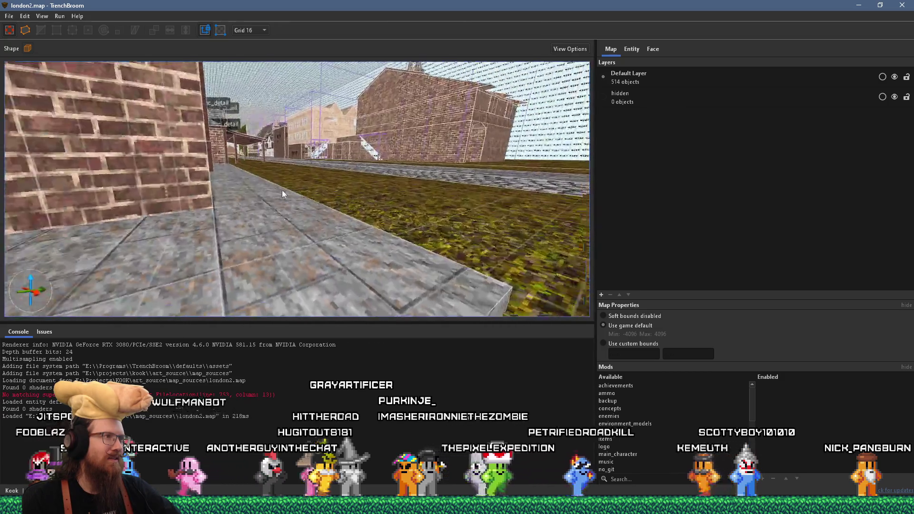
- Copy london2.map's metal stairs and fence rail, then Alt+Tab back to prototype1.map
mouse_move(244, 216)
mouse_down()
mouse_move(289, 167)
mouse_move(147, 249)
mouse_move(446, 173)
mouse_move(34, 163)
mouse_move(105, 191)
mouse_move(192, 206)
mouse_up()
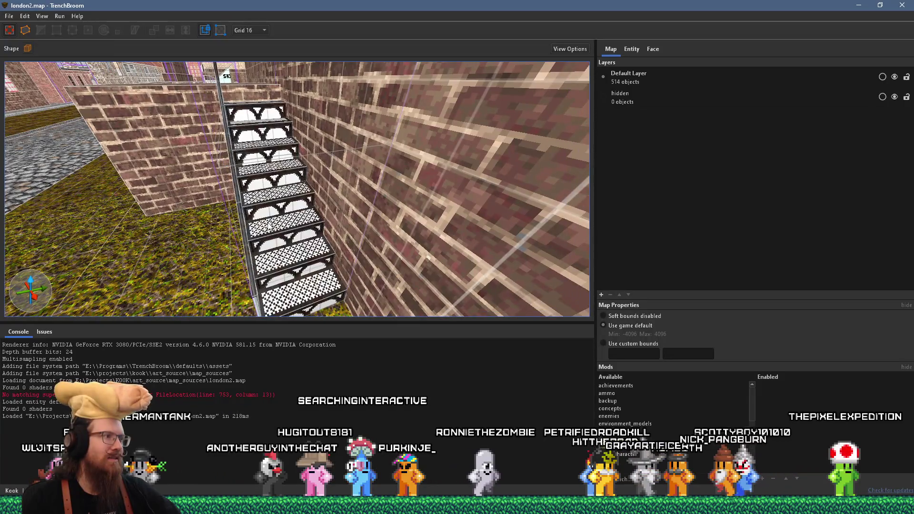
click(242, 233)
mouse_move(274, 228)
mouse_down()
mouse_move(235, 233)
mouse_move(361, 255)
mouse_up()
click(231, 234)
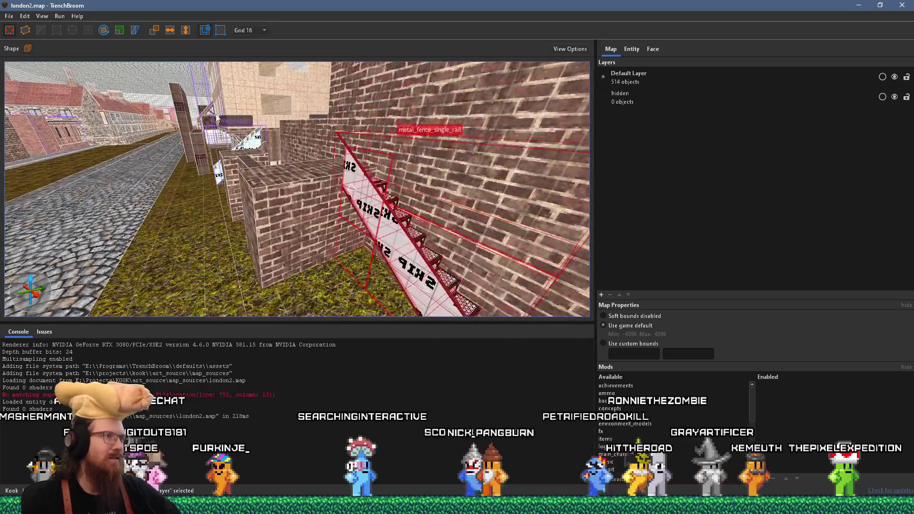
click(24, 16)
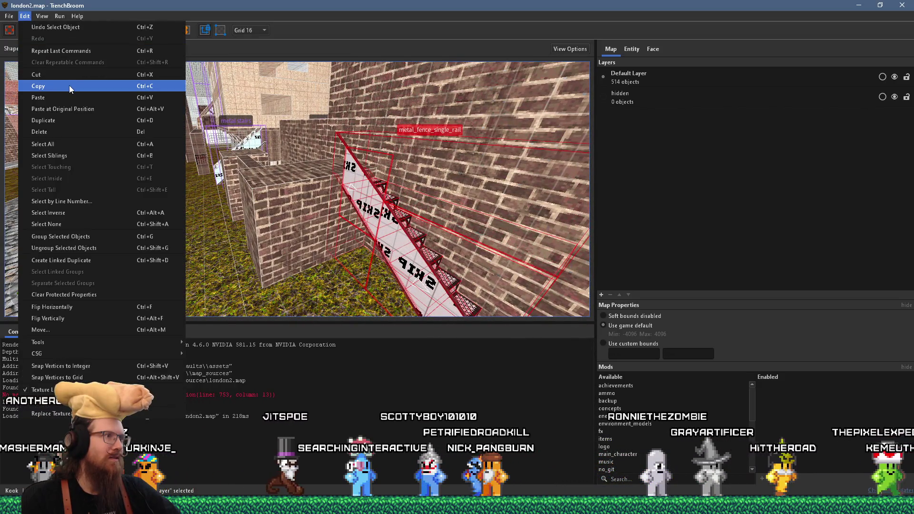
click(70, 85)
key(alt+Tab)
key(alt+Tab)
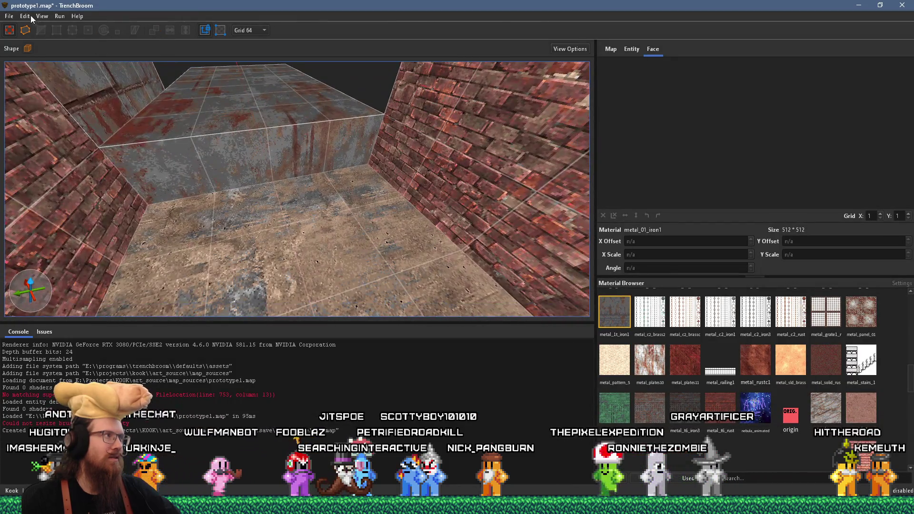
- Paste the metal stairs, rotate them 180 degrees, and move them to the right wall
click(24, 16)
click(53, 99)
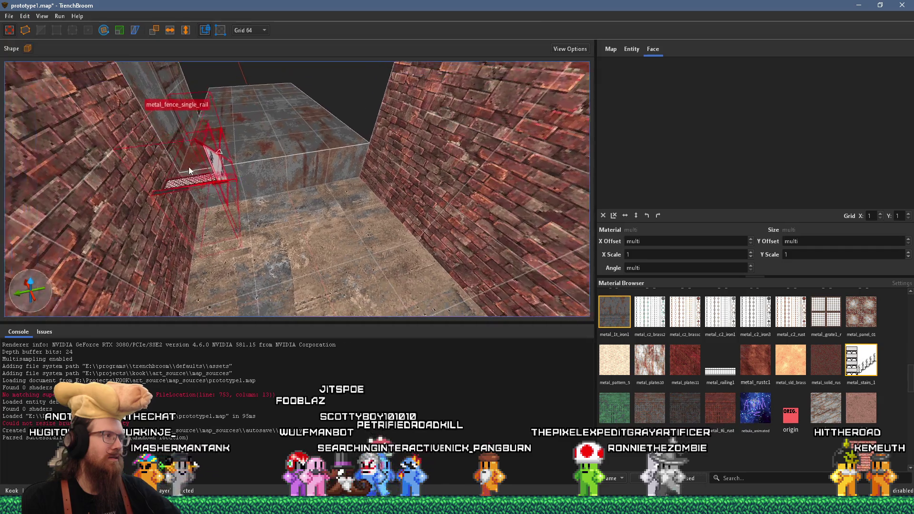
key(r)
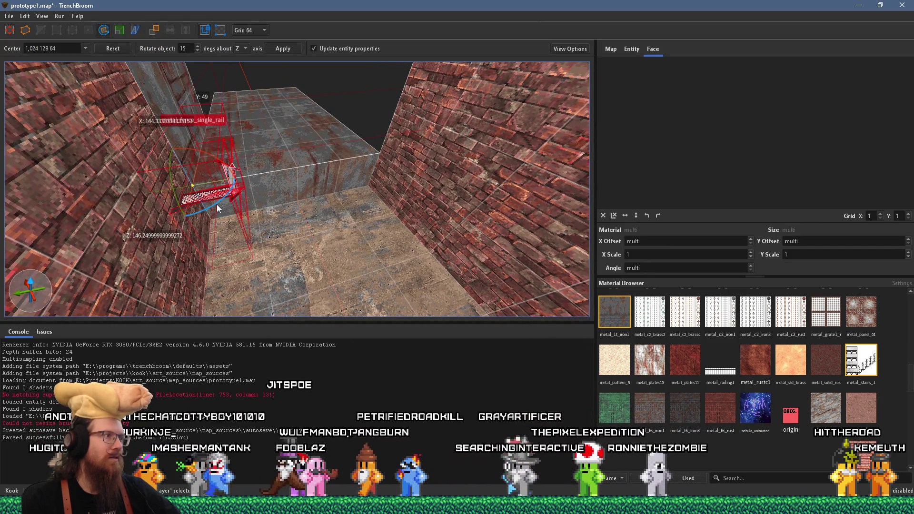
mouse_move(218, 202)
mouse_down()
mouse_move(272, 117)
mouse_move(201, 94)
mouse_up()
drag(119, 118, 112, 119)
mouse_move(187, 217)
mouse_down()
mouse_move(343, 214)
mouse_move(410, 228)
mouse_up()
scroll(333, 215, up, 5)
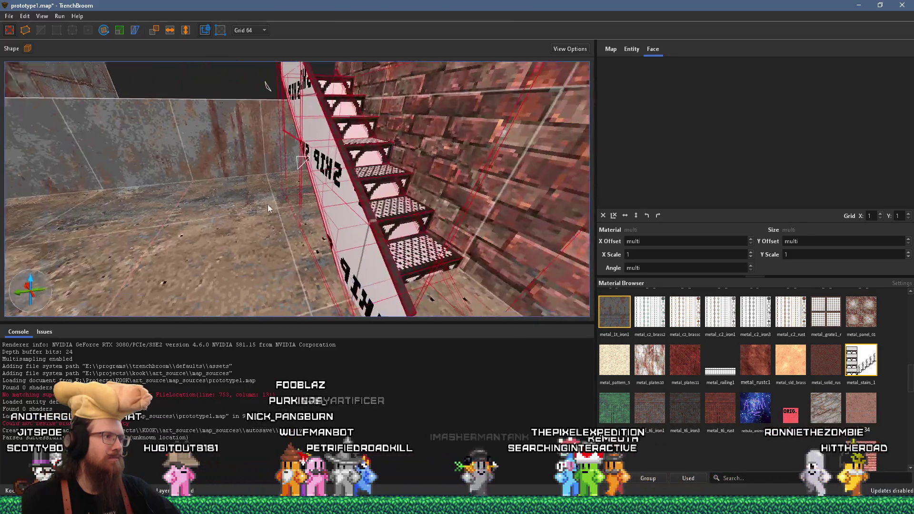
scroll(268, 209, up, 5)
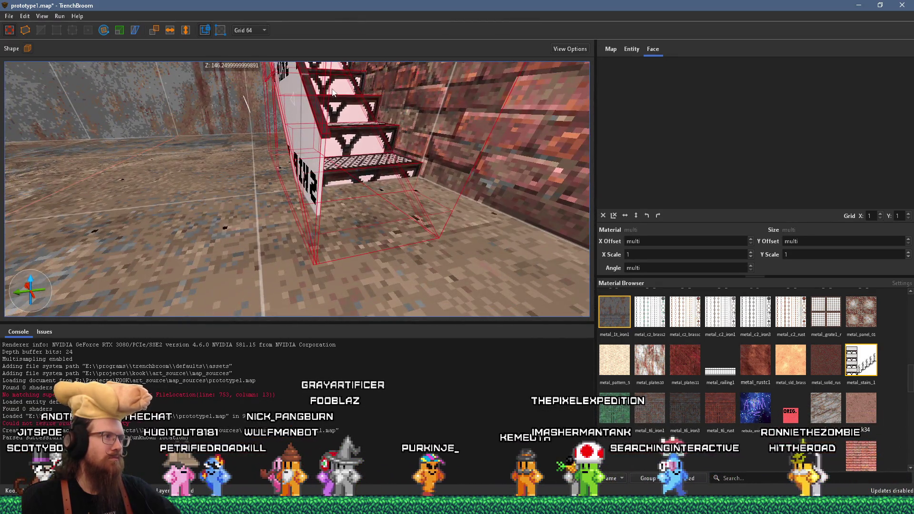
scroll(333, 92, down, 5)
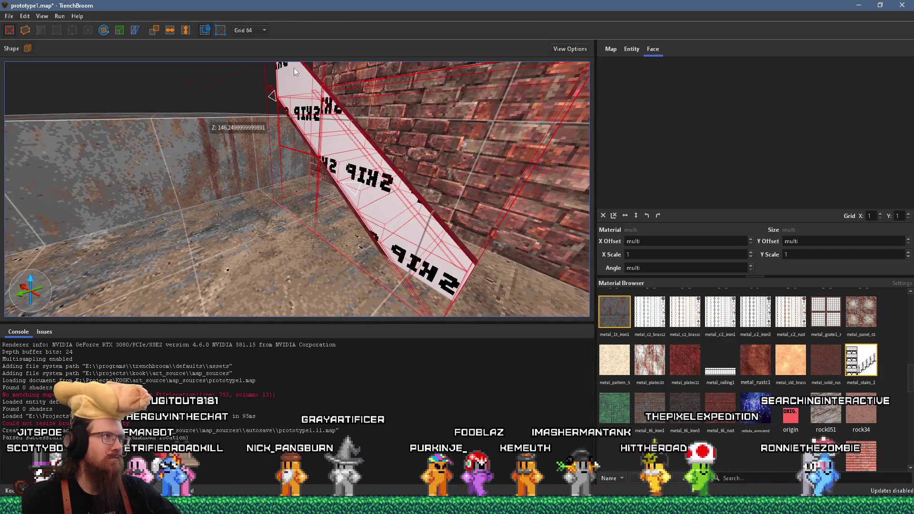
- Set the grid size to 8 and look down at the stairs beside the wall
click(248, 30)
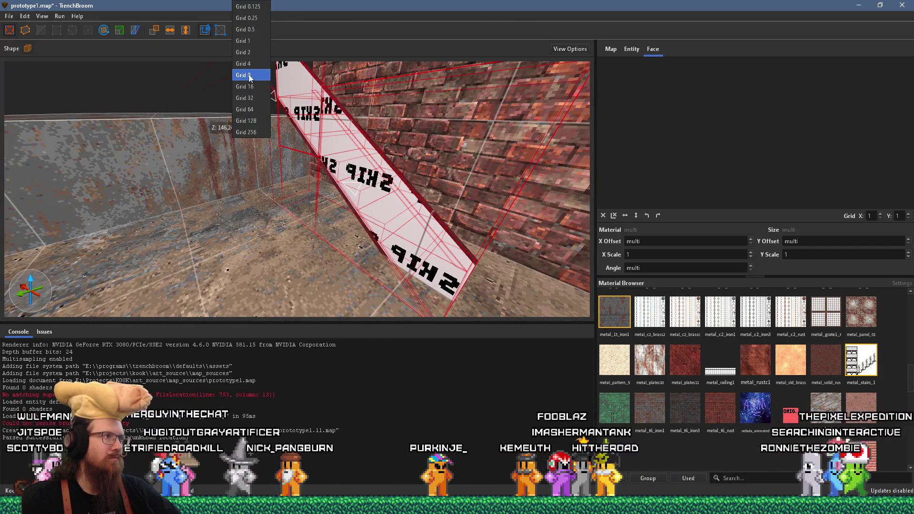
click(250, 76)
drag(363, 145, 480, 220)
drag(376, 208, 325, 189)
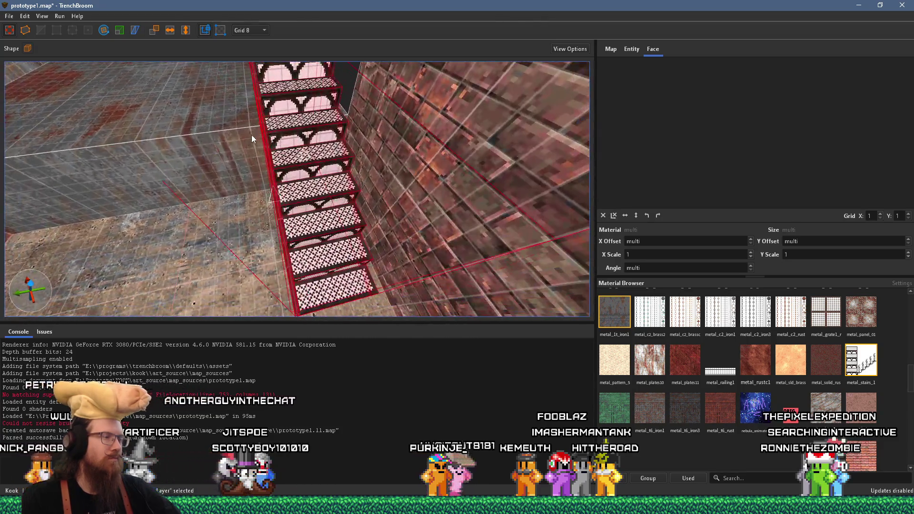
- Hide the metal stairs and the wall brush next to them
mouse_move(315, 120)
mouse_down()
mouse_move(360, 95)
mouse_move(237, 119)
mouse_move(290, 200)
mouse_move(301, 189)
mouse_move(233, 164)
mouse_up()
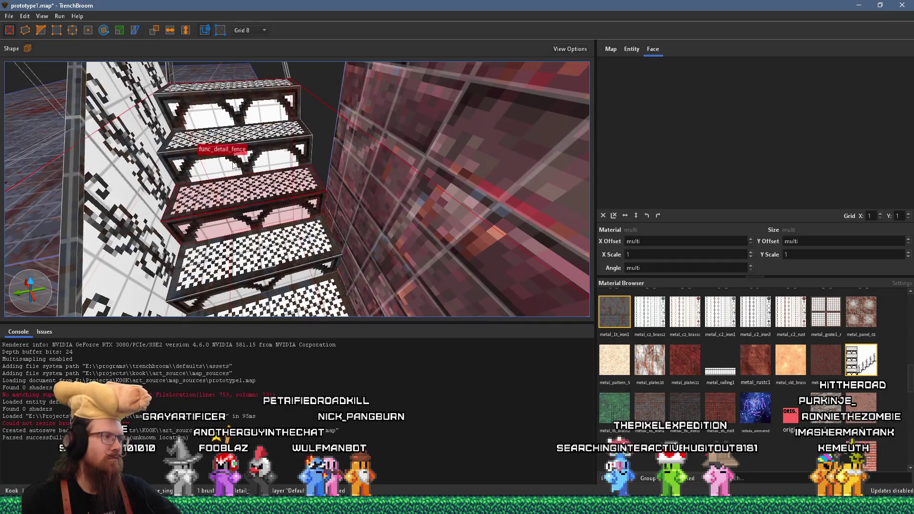
ctrl+click(167, 182)
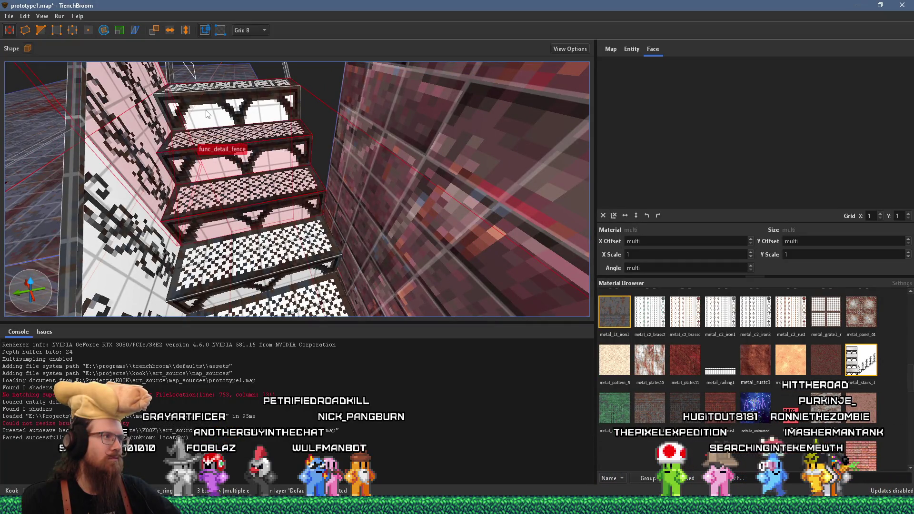
drag(206, 114, 232, 162)
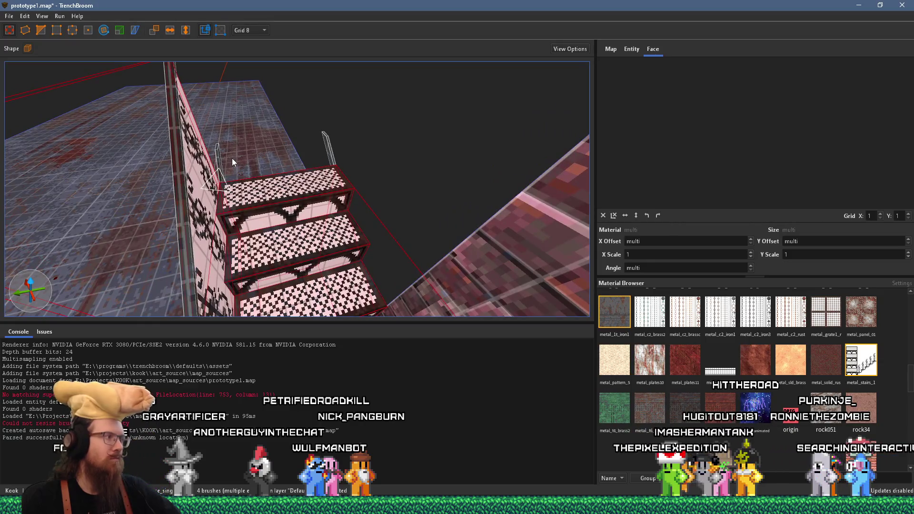
key(Delete)
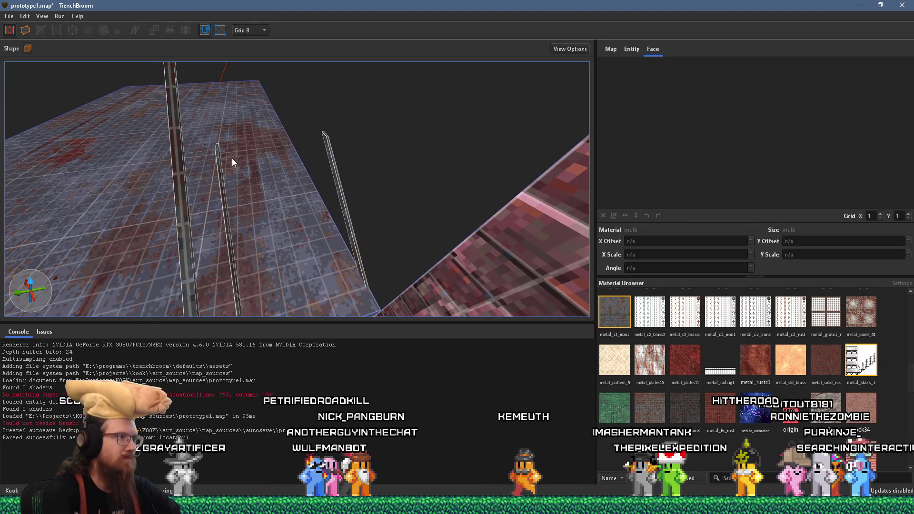
- Select the vertical rail brushes on the wall and nudge them lower
click(225, 196)
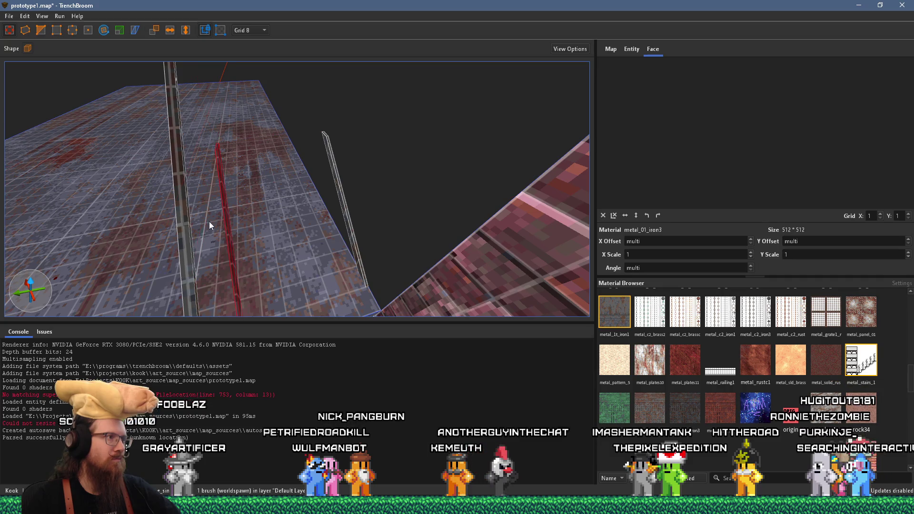
ctrl+click(185, 239)
key(ctrl+z)
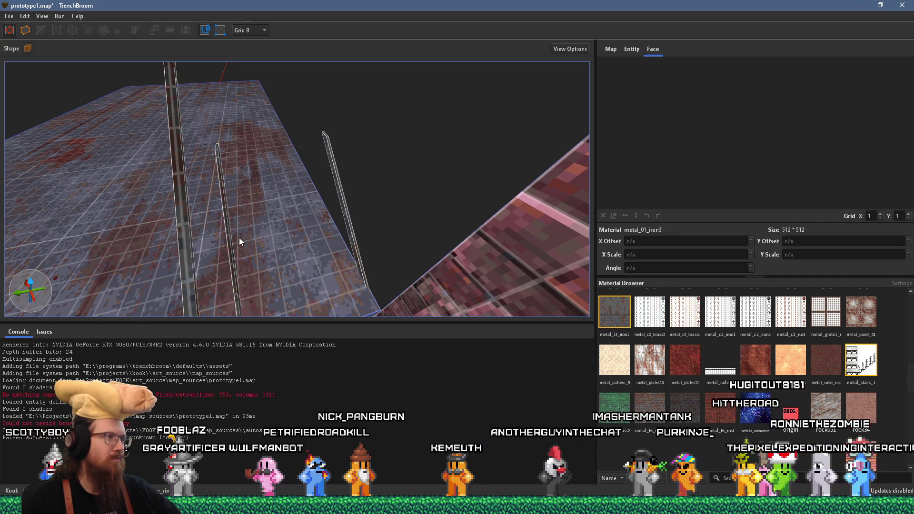
ctrl+click(350, 229)
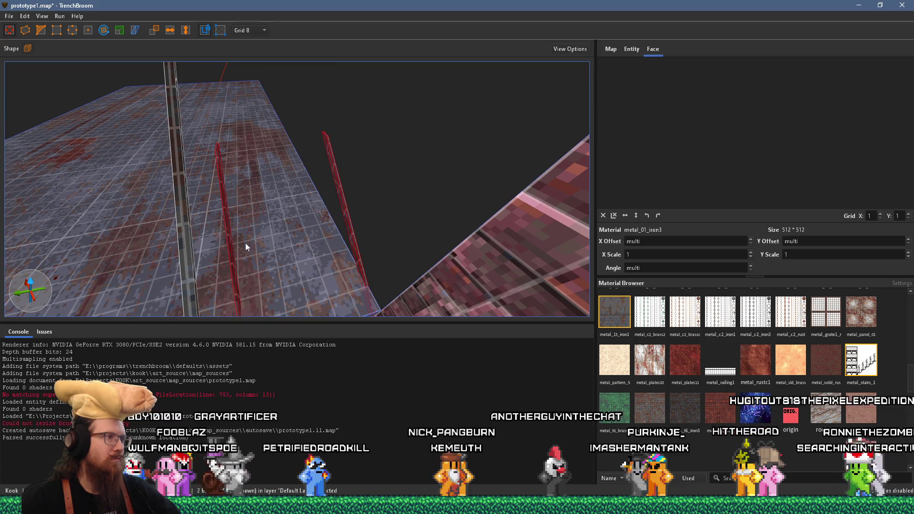
mouse_move(187, 246)
mouse_down()
mouse_move(238, 219)
mouse_move(321, 202)
mouse_move(316, 242)
mouse_up()
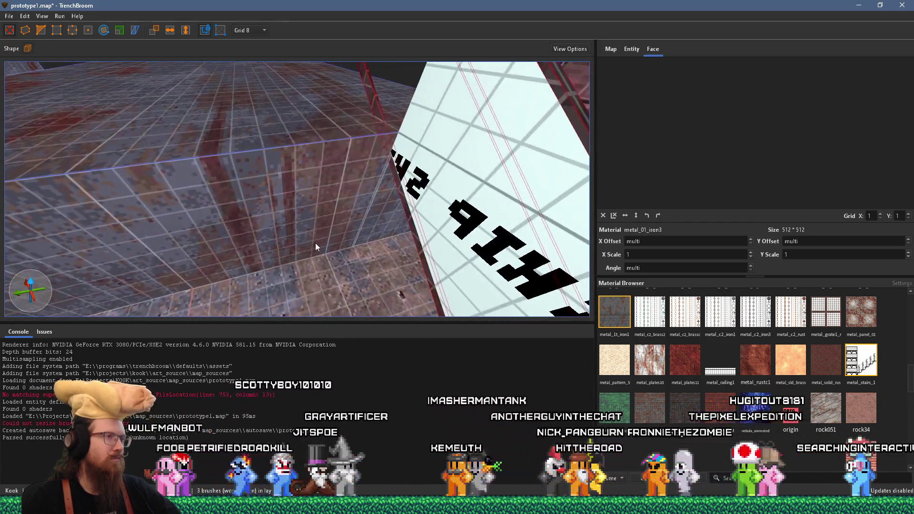
click(326, 189)
key(Down)
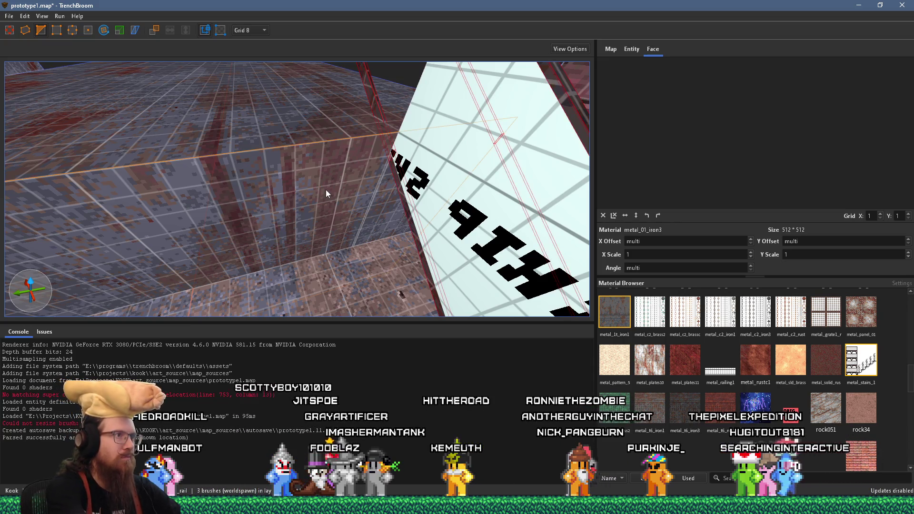
- Select the brush at the fence's top edge and set the grid size to 1
mouse_move(335, 191)
mouse_down()
mouse_move(404, 169)
mouse_move(237, 177)
mouse_up()
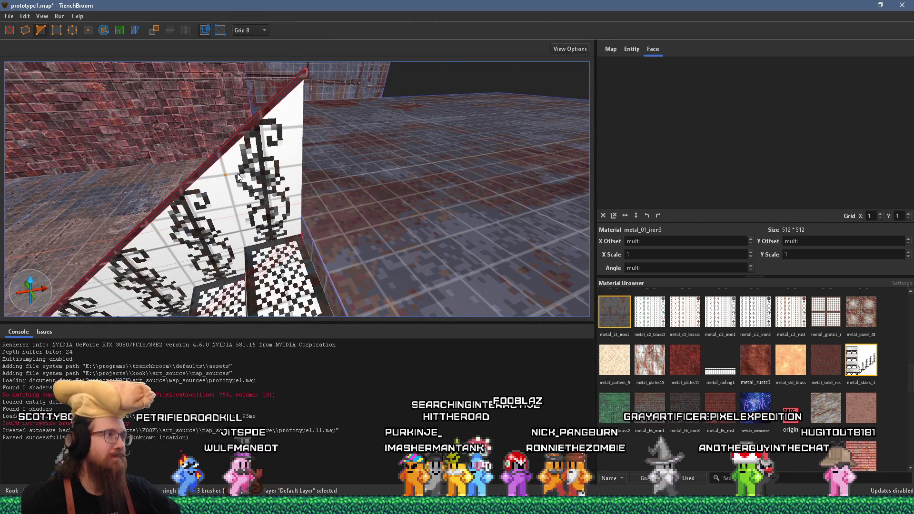
key(d)
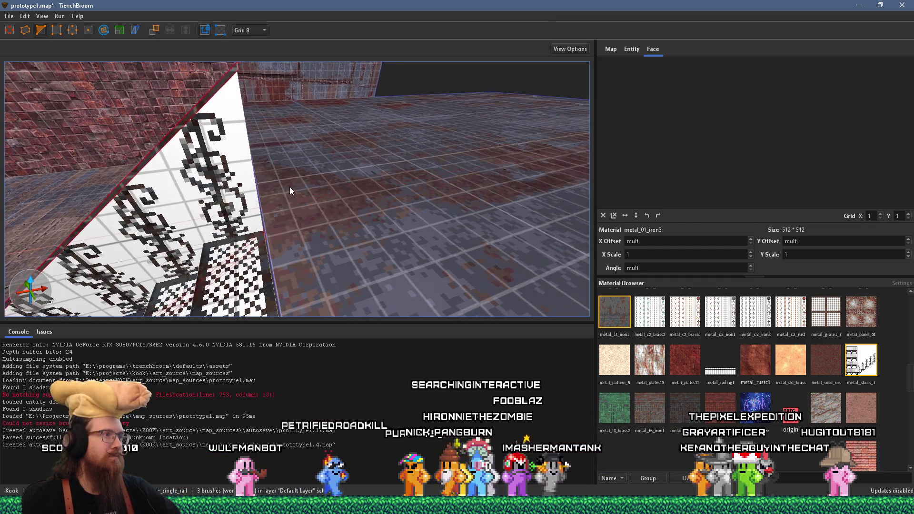
key(a)
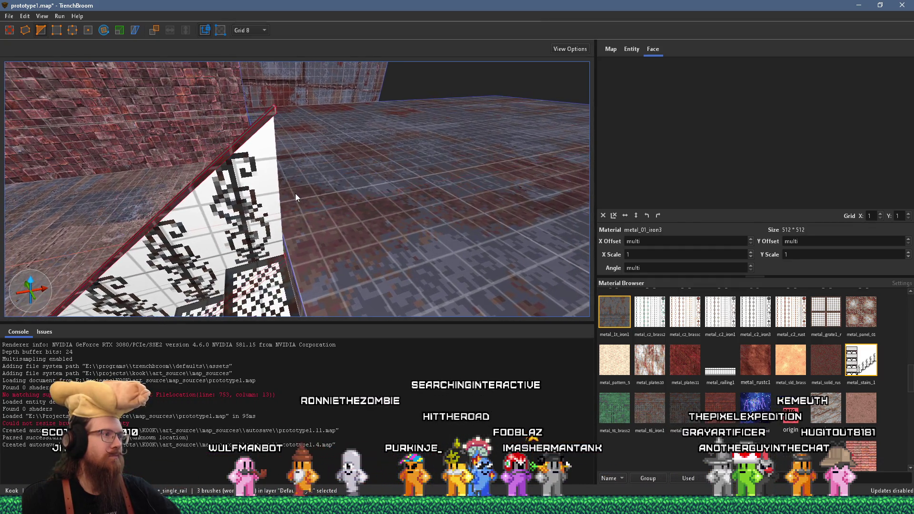
mouse_move(295, 194)
mouse_down()
mouse_move(304, 208)
mouse_move(249, 185)
mouse_up()
key(a)
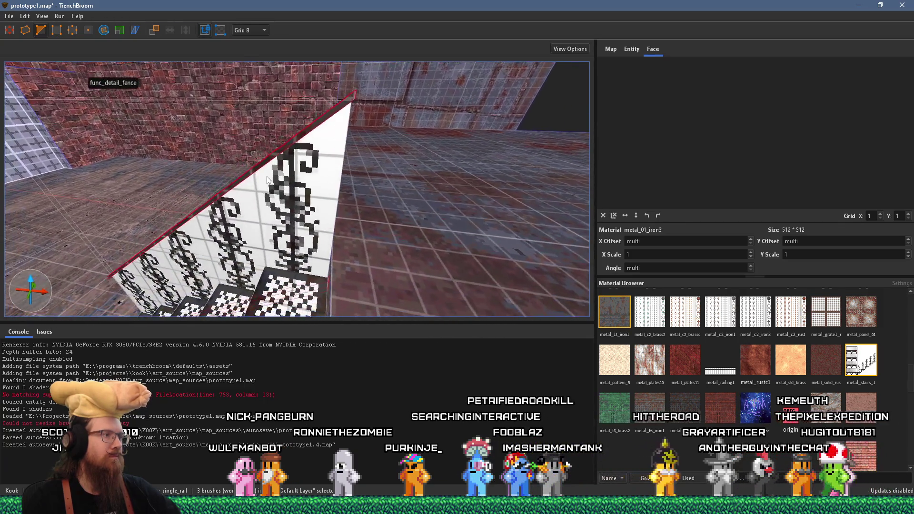
mouse_move(426, 234)
mouse_down()
mouse_move(275, 198)
mouse_move(228, 207)
mouse_up()
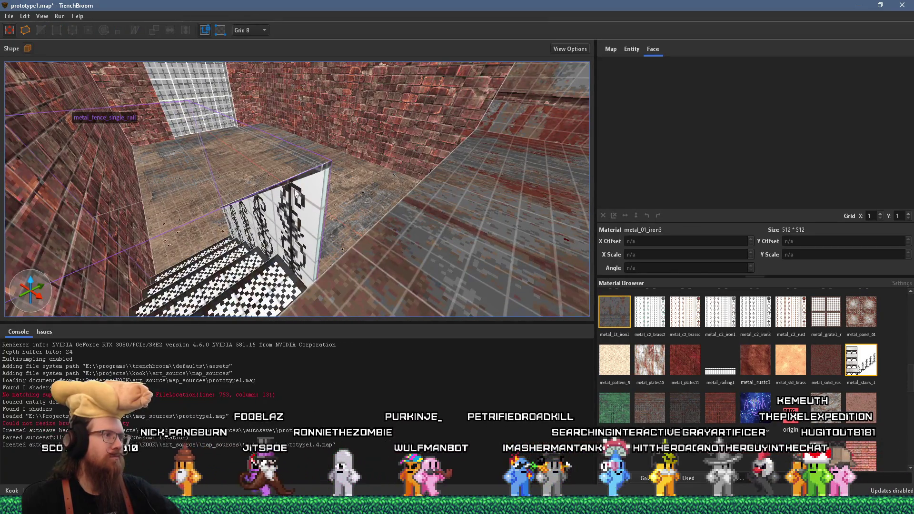
shift+click(327, 167)
click(326, 166)
mouse_move(326, 165)
mouse_down()
mouse_move(307, 164)
mouse_move(240, 55)
mouse_up()
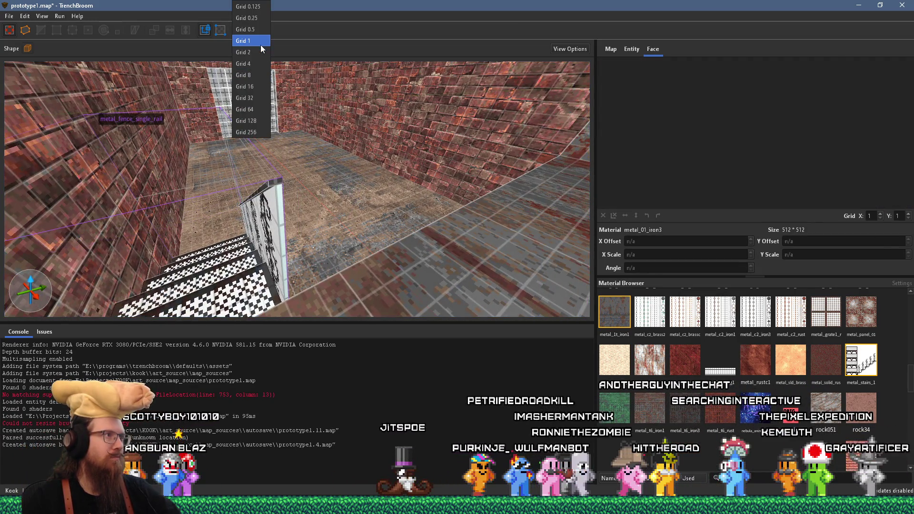
click(261, 45)
- Stretch the small corner brush down into a tall post 1 unit wide
mouse_move(279, 144)
mouse_down()
mouse_move(317, 144)
mouse_move(327, 127)
mouse_move(319, 131)
mouse_up()
scroll(319, 130, down, 5)
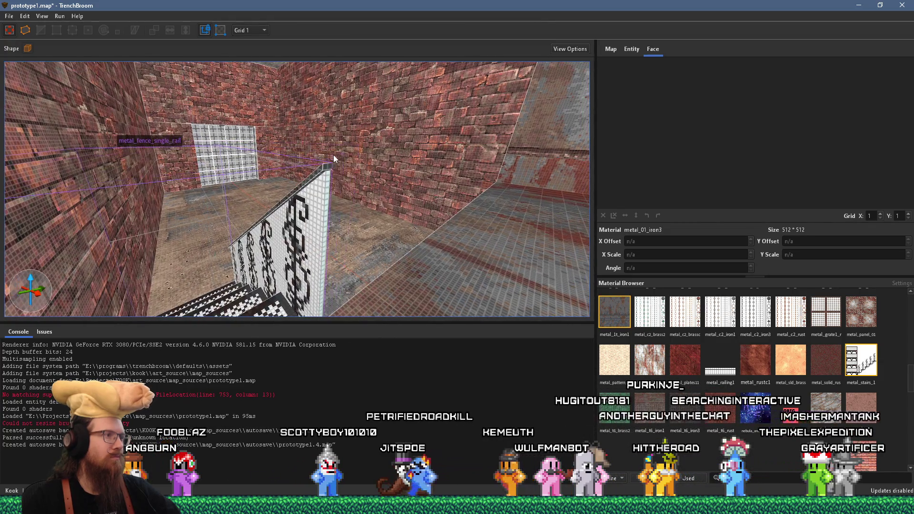
click(329, 167)
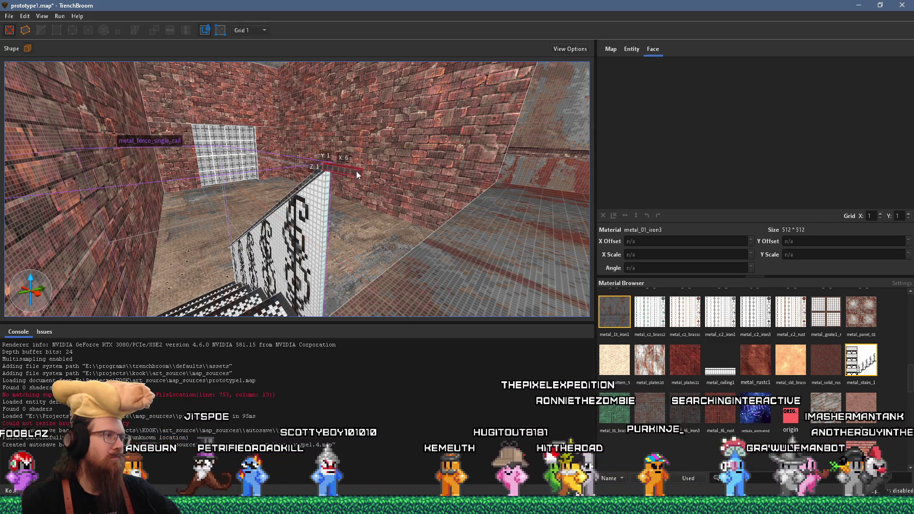
mouse_move(361, 175)
mouse_down()
mouse_move(347, 208)
mouse_move(364, 186)
mouse_move(364, 197)
mouse_move(344, 210)
mouse_move(335, 251)
mouse_up()
mouse_move(330, 196)
mouse_down()
mouse_move(335, 242)
mouse_move(355, 185)
mouse_move(255, 173)
mouse_up()
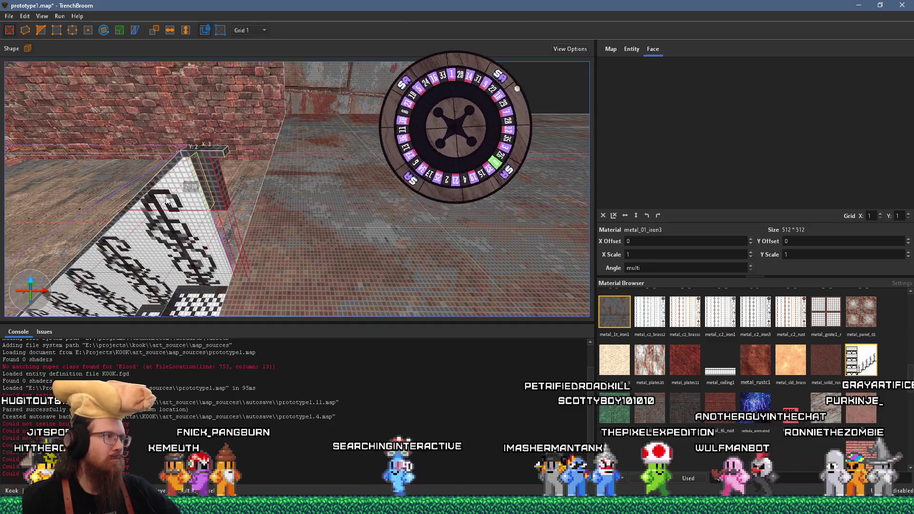
drag(177, 202, 177, 202)
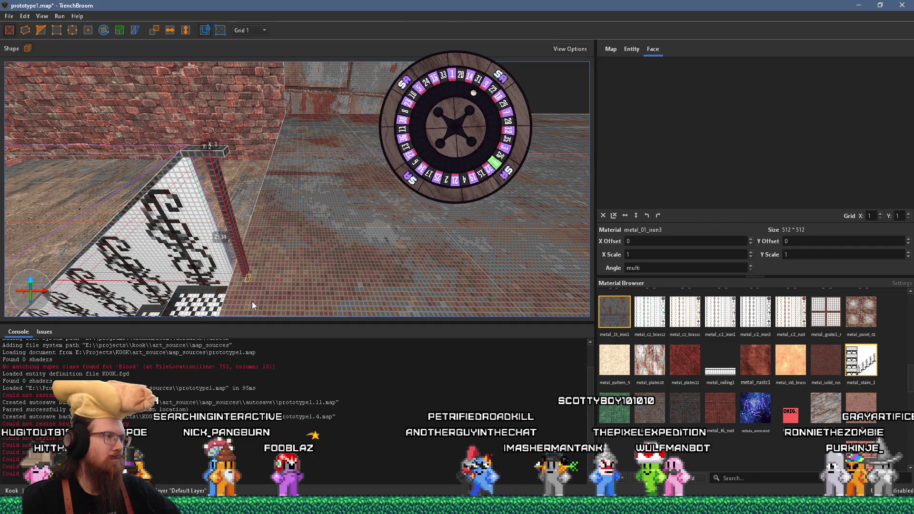
mouse_move(250, 301)
mouse_down()
mouse_move(189, 254)
mouse_move(220, 213)
mouse_move(201, 211)
mouse_move(228, 207)
mouse_up()
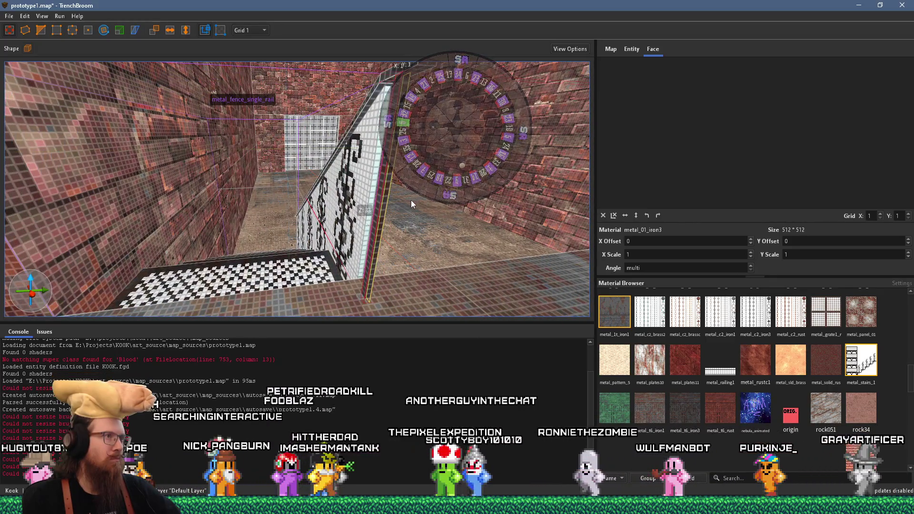
mouse_move(422, 199)
mouse_down()
mouse_move(431, 215)
mouse_move(309, 222)
mouse_move(201, 178)
mouse_move(127, 129)
mouse_move(289, 144)
mouse_move(314, 160)
mouse_move(223, 105)
mouse_move(184, 109)
mouse_move(284, 133)
mouse_move(399, 112)
mouse_move(389, 158)
mouse_move(366, 192)
mouse_up()
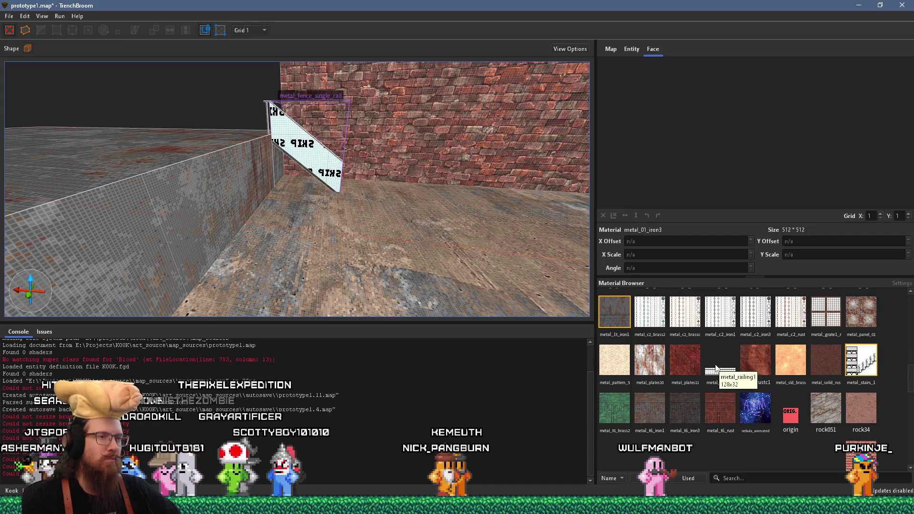
- Set the grid size to 8 and move into the room's brick corner
scroll(716, 367, up, 5)
mouse_move(514, 289)
mouse_down()
mouse_move(317, 247)
mouse_move(316, 222)
mouse_up()
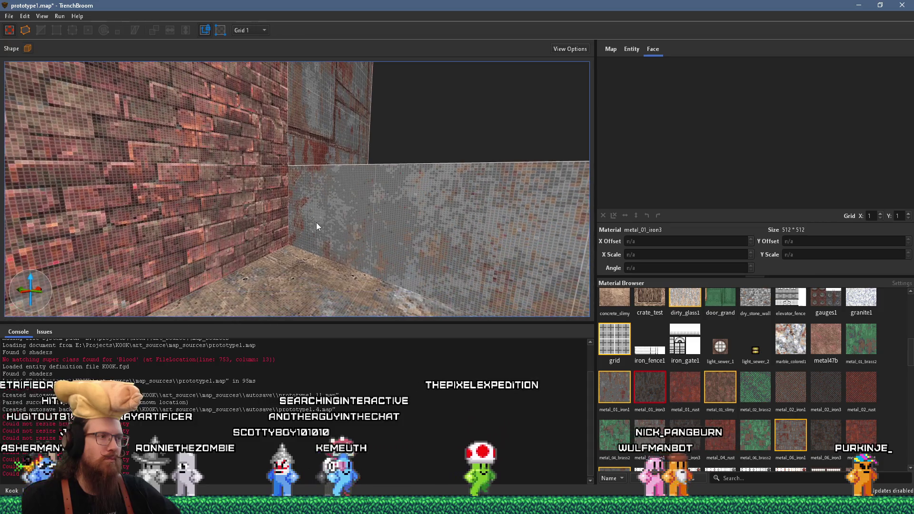
click(428, 247)
scroll(431, 250, up, 3)
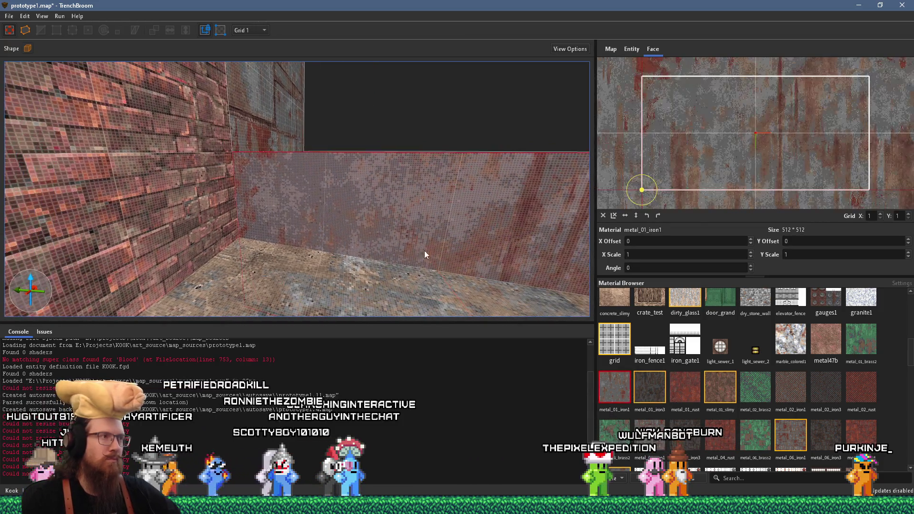
key(Escape)
click(249, 75)
mouse_move(250, 72)
mouse_down()
mouse_move(301, 150)
mouse_move(359, 154)
mouse_move(292, 173)
mouse_up()
scroll(290, 168, down, 5)
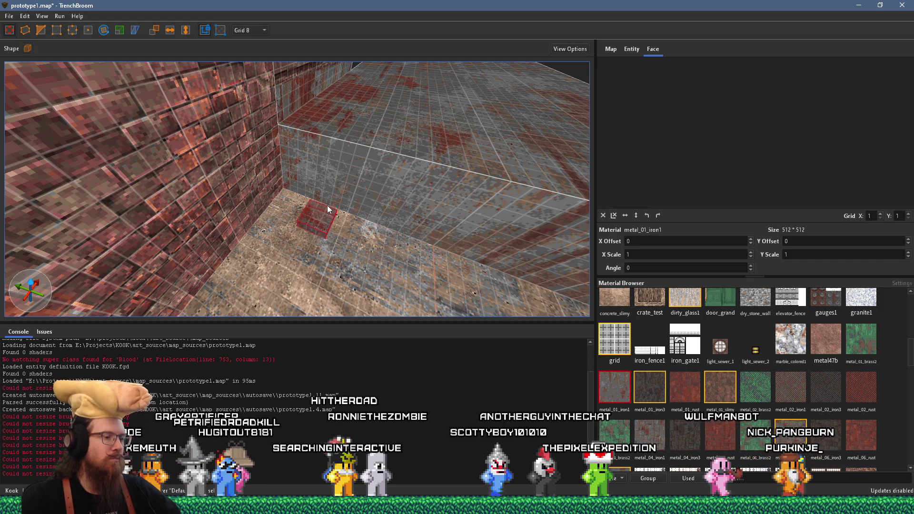
key(Escape)
- Draw an eight-sided cylinder brush in the corner and tip it over to lie horizontally
click(28, 48)
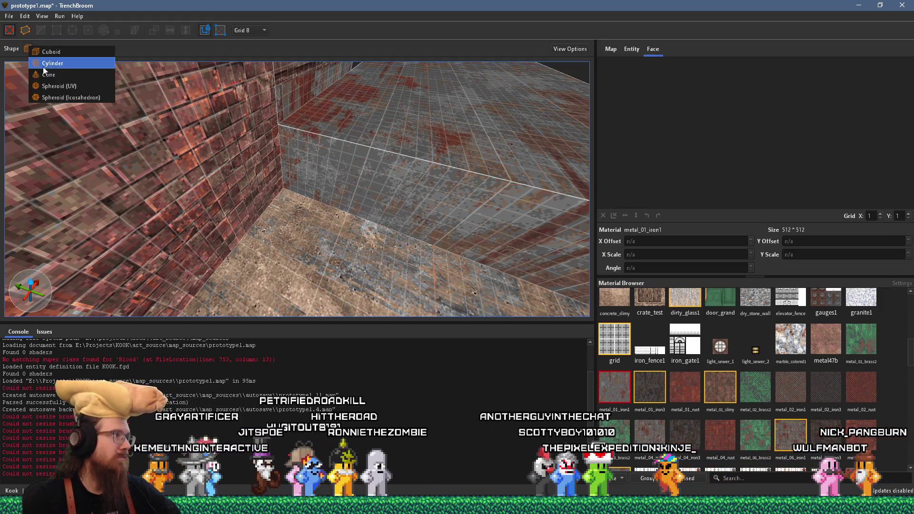
click(315, 237)
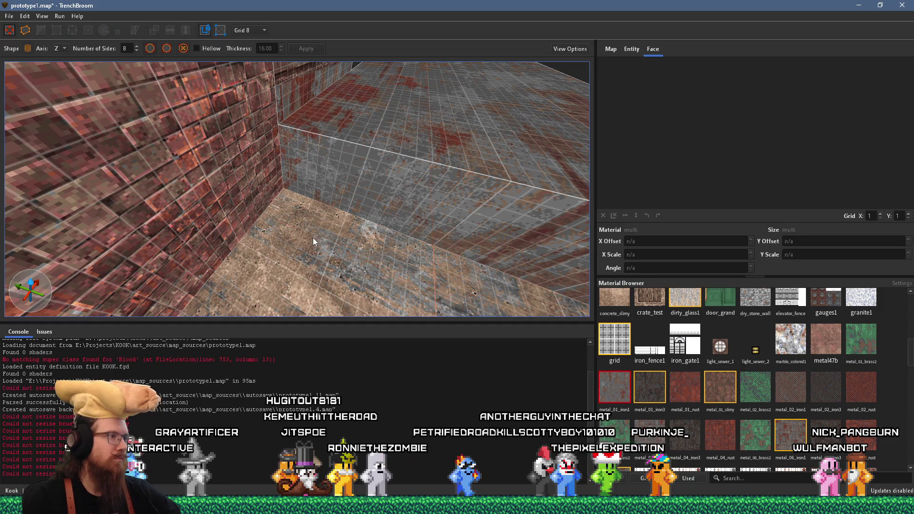
drag(324, 236, 339, 93)
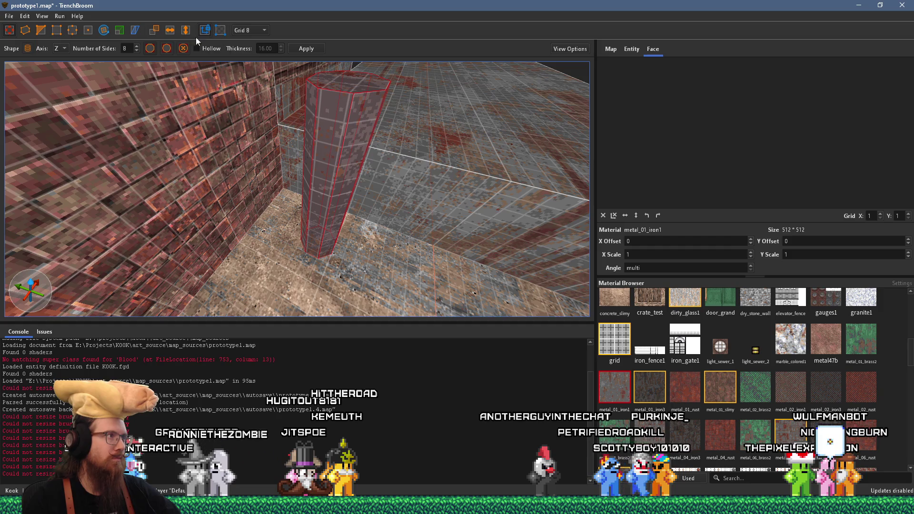
click(104, 30)
mouse_move(348, 154)
mouse_down()
mouse_move(393, 212)
mouse_move(392, 234)
mouse_up()
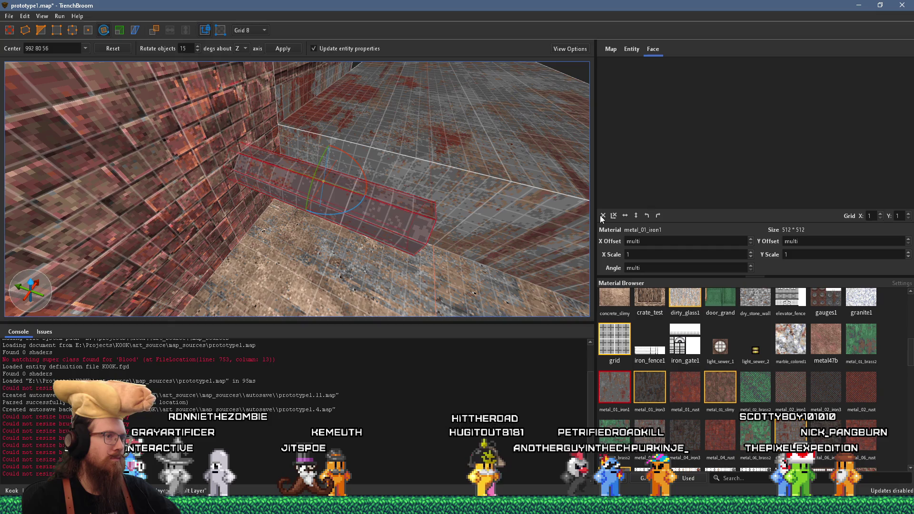
- Align the textures on the pipe's octagonal end face and long side faces
scroll(399, 190, up, 5)
shift+click(411, 127)
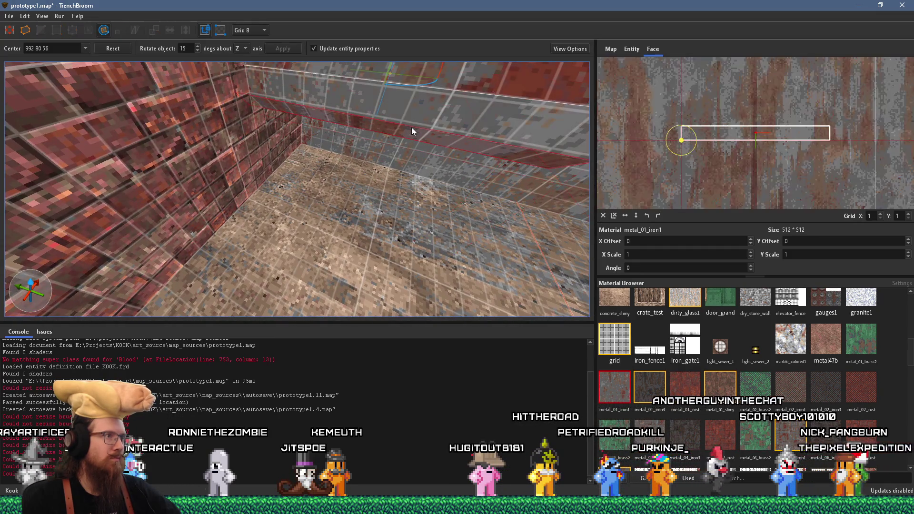
mouse_move(412, 104)
mouse_down()
mouse_move(342, 224)
mouse_move(315, 194)
mouse_move(262, 182)
mouse_move(184, 201)
mouse_up()
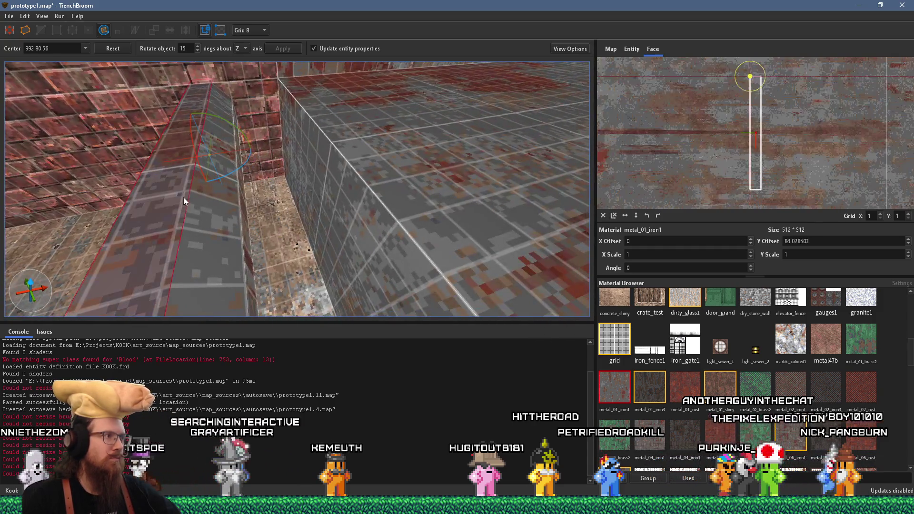
alt+click(251, 243)
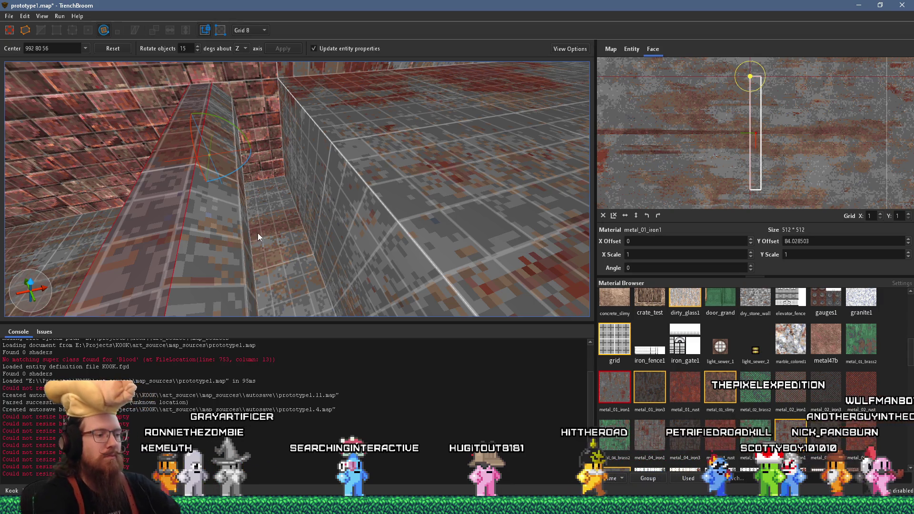
scroll(202, 216, up, 5)
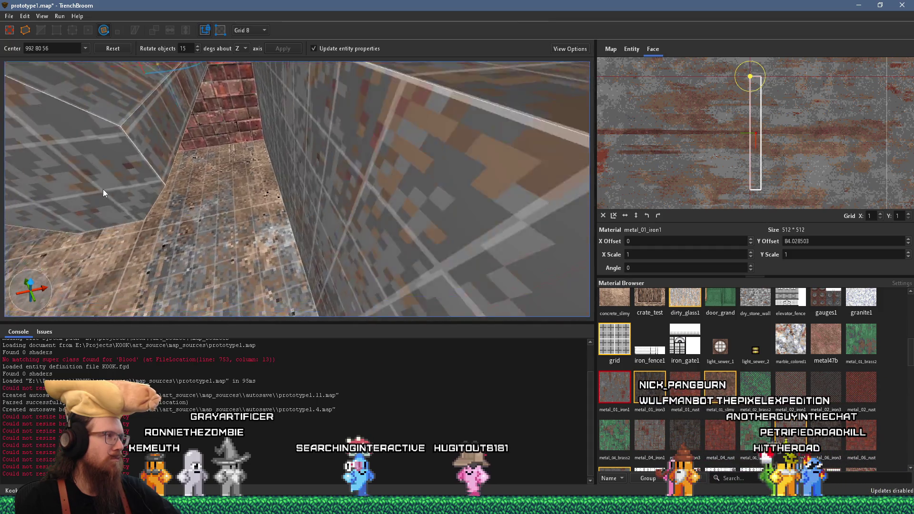
click(201, 123)
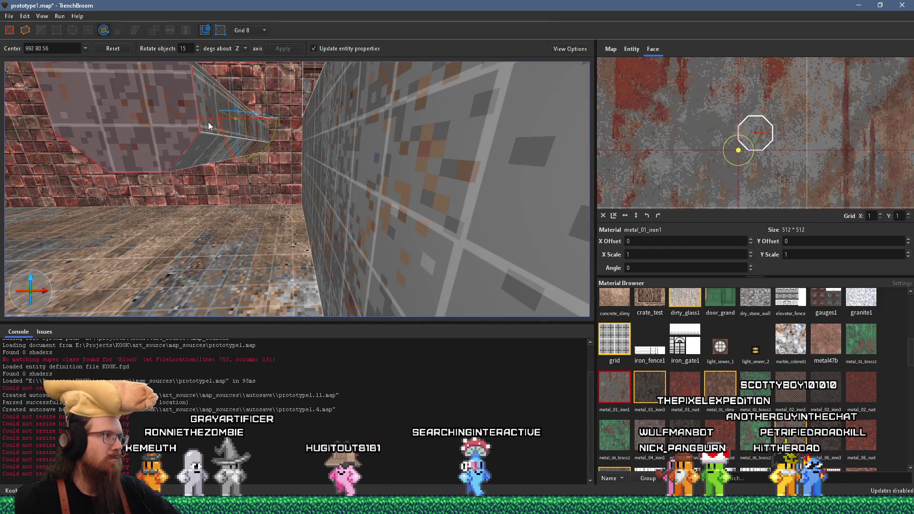
click(208, 126)
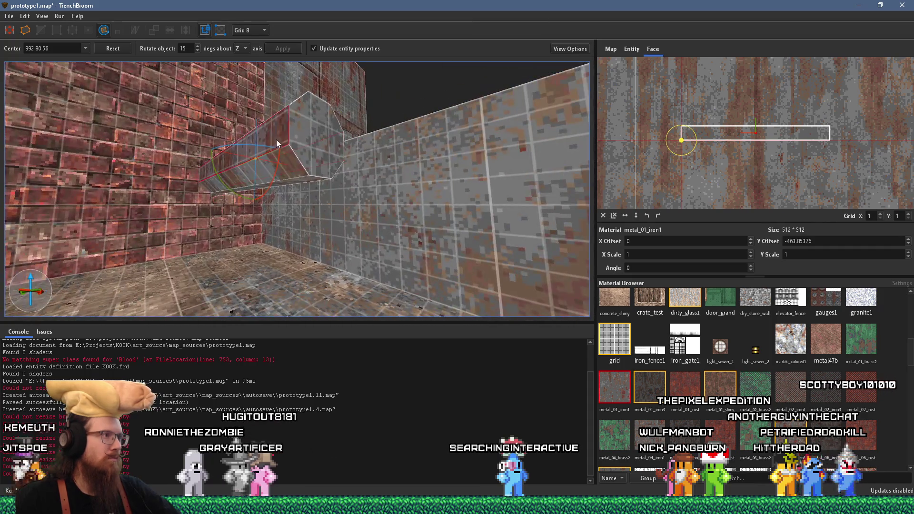
click(277, 139)
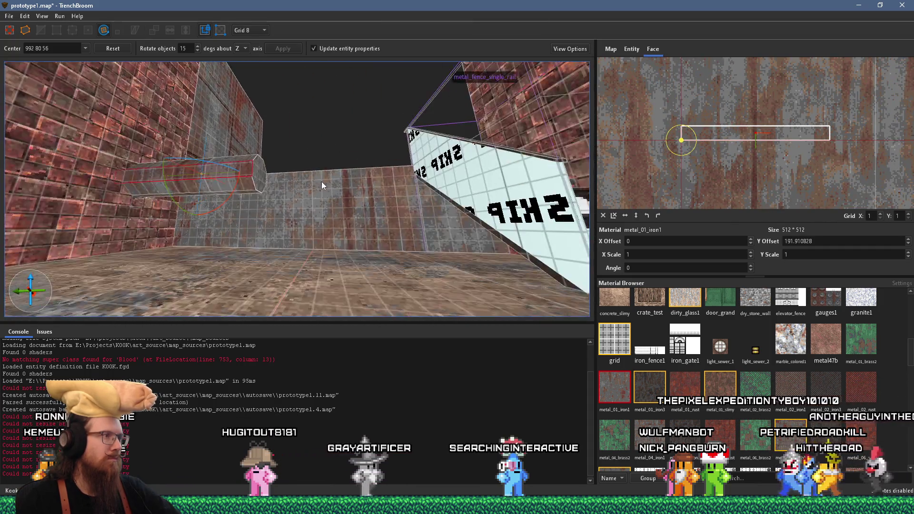
- Select the whole pipe brush along the wall and inspect it from both sides
click(262, 196)
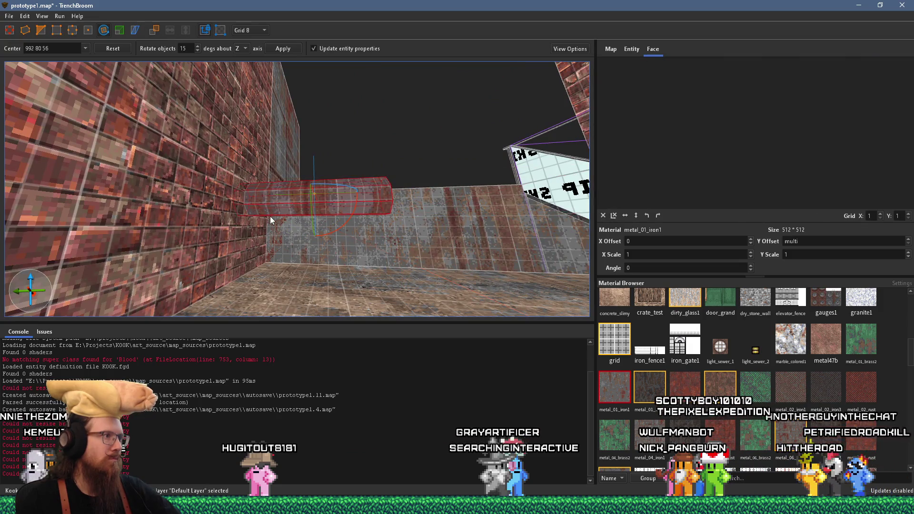
click(270, 193)
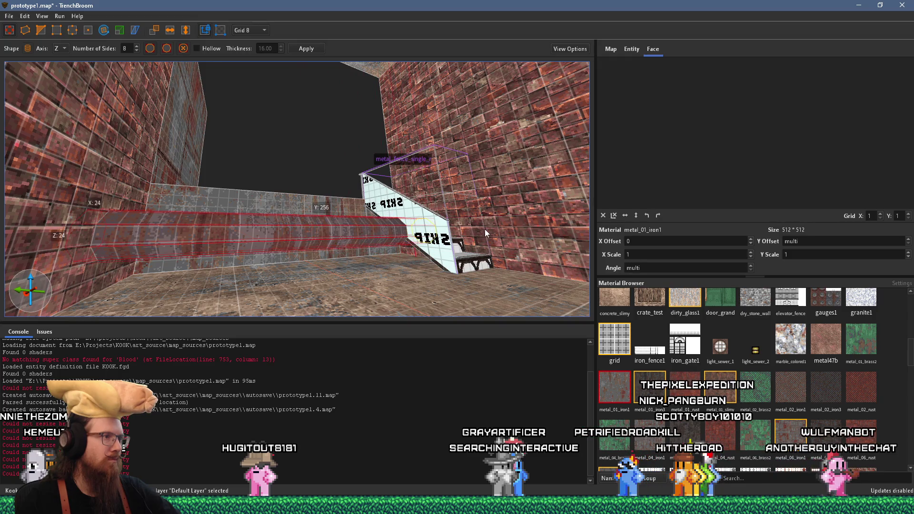
scroll(350, 239, up, 8)
mouse_move(373, 275)
mouse_down()
mouse_move(379, 262)
mouse_move(352, 199)
mouse_move(324, 210)
mouse_move(356, 244)
mouse_move(282, 230)
mouse_move(316, 227)
mouse_move(299, 241)
mouse_move(222, 179)
mouse_move(259, 162)
mouse_move(273, 170)
mouse_up()
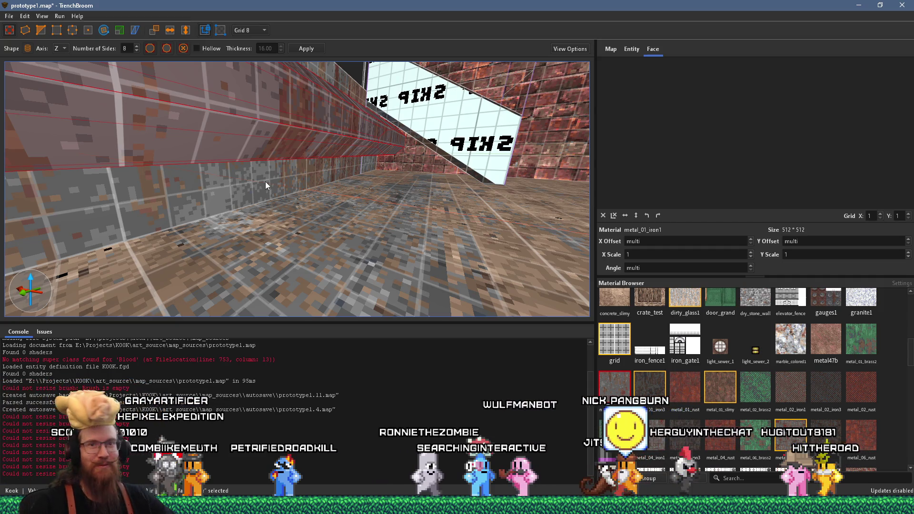
mouse_move(265, 182)
mouse_down()
mouse_move(306, 141)
mouse_move(283, 133)
mouse_move(309, 141)
mouse_move(403, 104)
mouse_move(382, 111)
mouse_up()
click(253, 30)
- Set the grid to 4 units and pick the left and right faces of the corner end piece
click(248, 50)
mouse_move(259, 113)
mouse_down()
mouse_move(290, 154)
mouse_move(288, 185)
mouse_move(261, 169)
mouse_move(179, 171)
mouse_up()
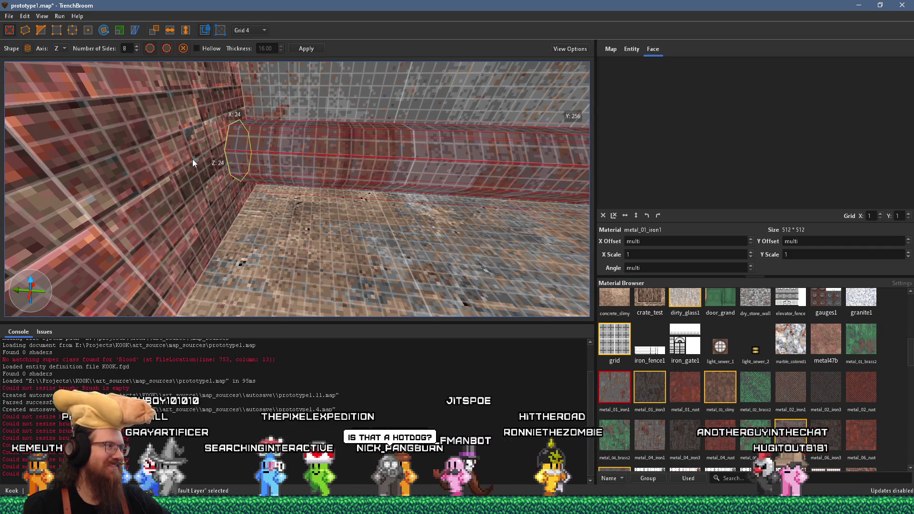
mouse_move(199, 162)
mouse_down()
mouse_move(207, 141)
mouse_move(148, 147)
mouse_up()
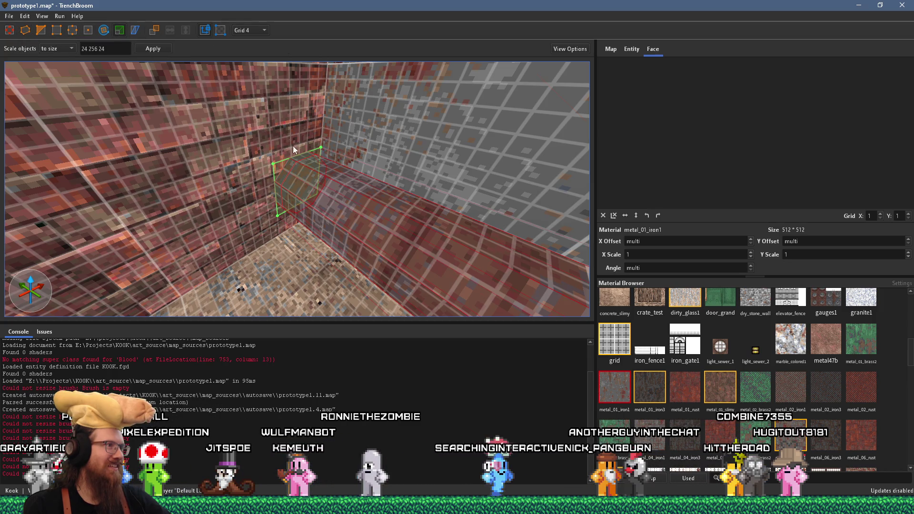
key(b)
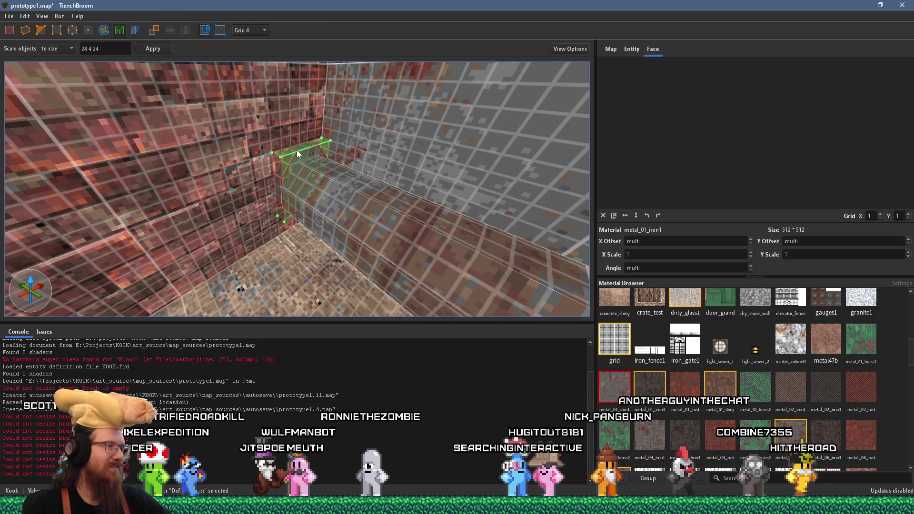
shift+click(280, 190)
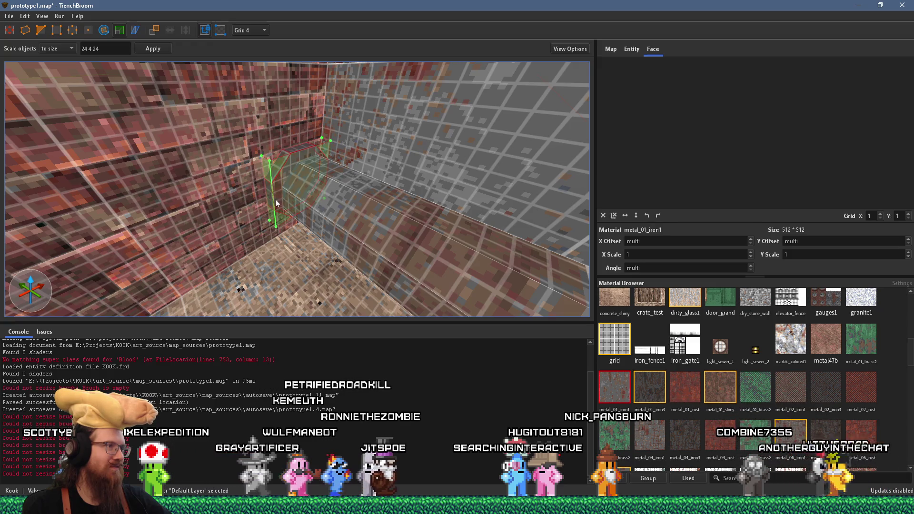
shift+click(320, 181)
- Shorten the octagonal corner piece into a thin collar ring
mouse_move(343, 170)
mouse_down()
mouse_move(425, 127)
mouse_move(347, 138)
mouse_up()
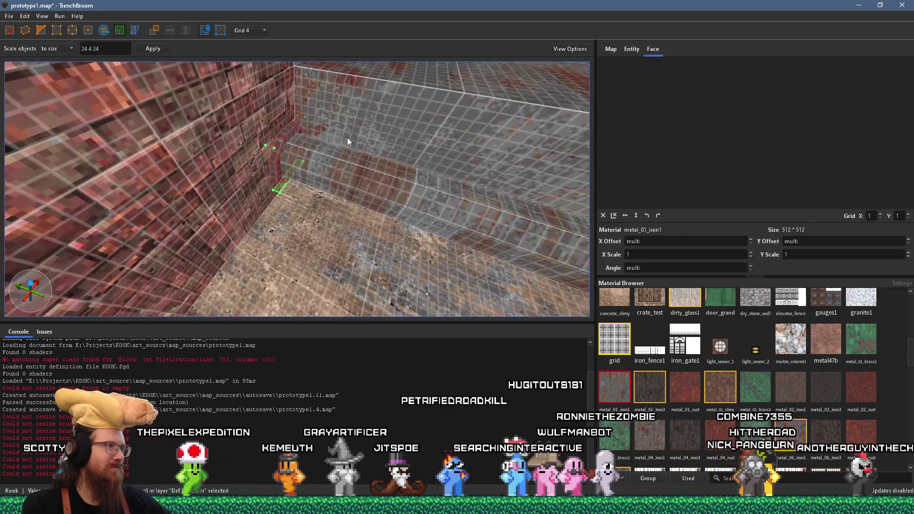
click(299, 150)
mouse_move(287, 153)
mouse_down()
mouse_move(558, 198)
mouse_move(393, 177)
mouse_up()
mouse_move(262, 175)
mouse_down()
mouse_move(424, 212)
mouse_move(320, 168)
mouse_move(353, 153)
mouse_up()
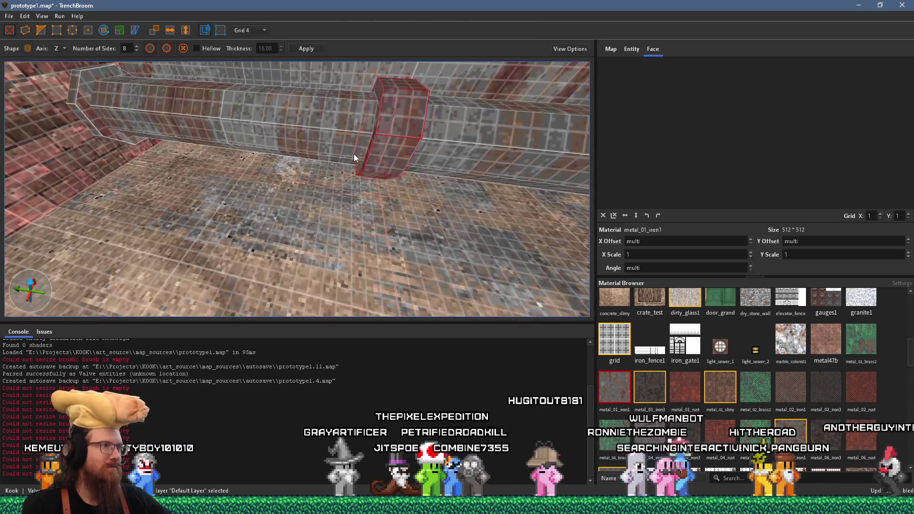
- Narrow the pipe selection down to just the right pipe segment
ctrl+click(118, 130)
mouse_move(187, 118)
mouse_down()
mouse_move(255, 101)
mouse_move(261, 130)
mouse_up()
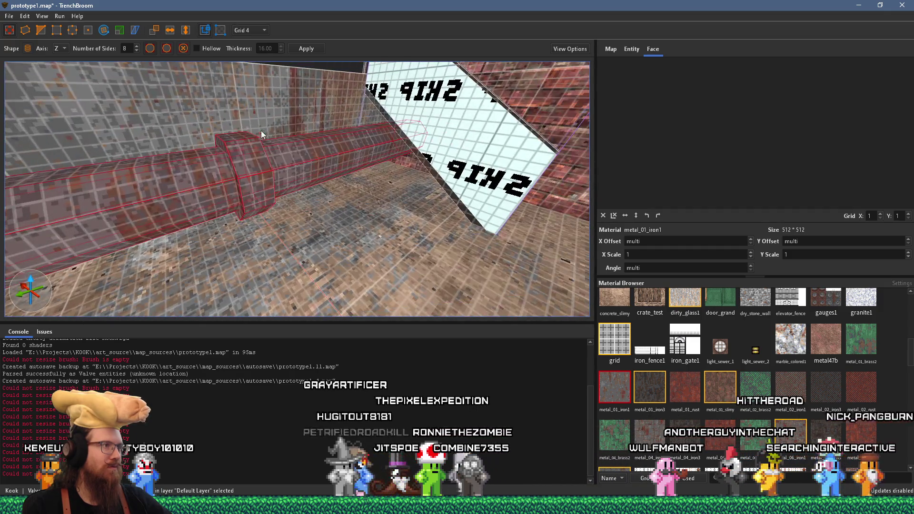
click(253, 150)
click(290, 159)
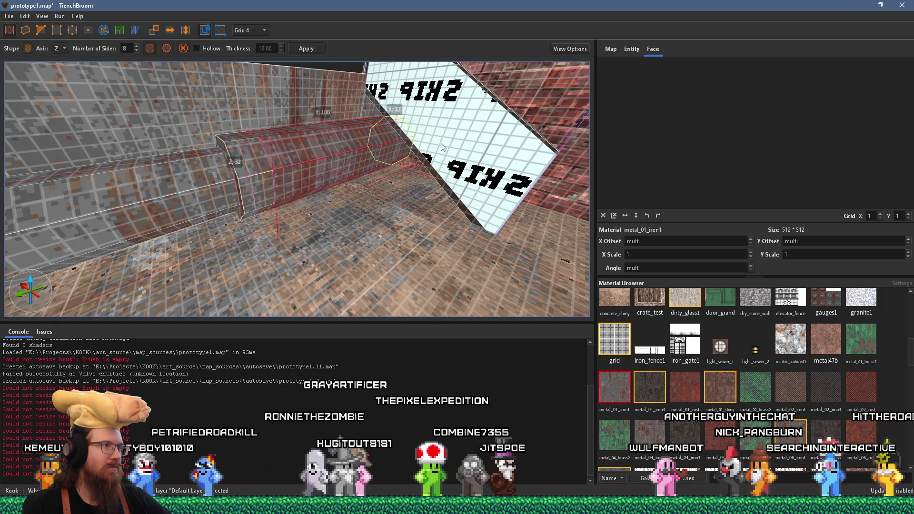
key(s)
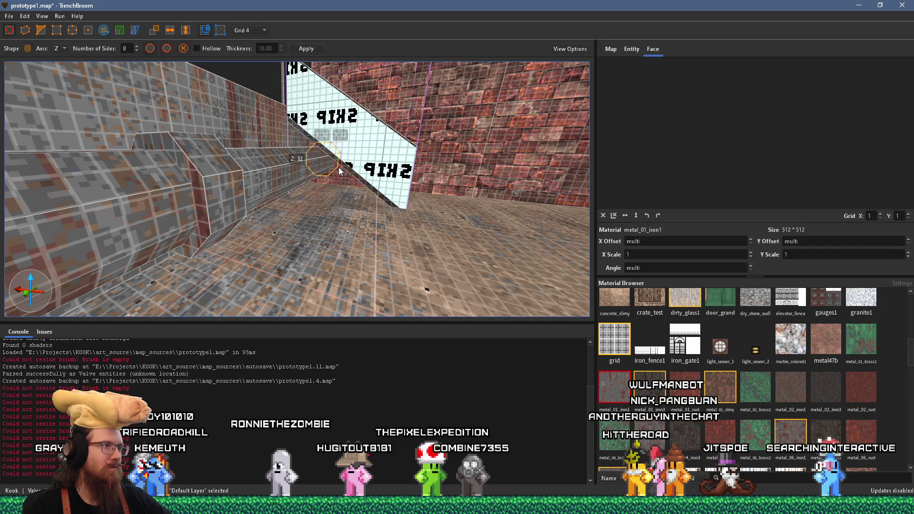
- Select the long pipe and middle pipe segment together and bring up their actions menu
scroll(340, 170, up, 5)
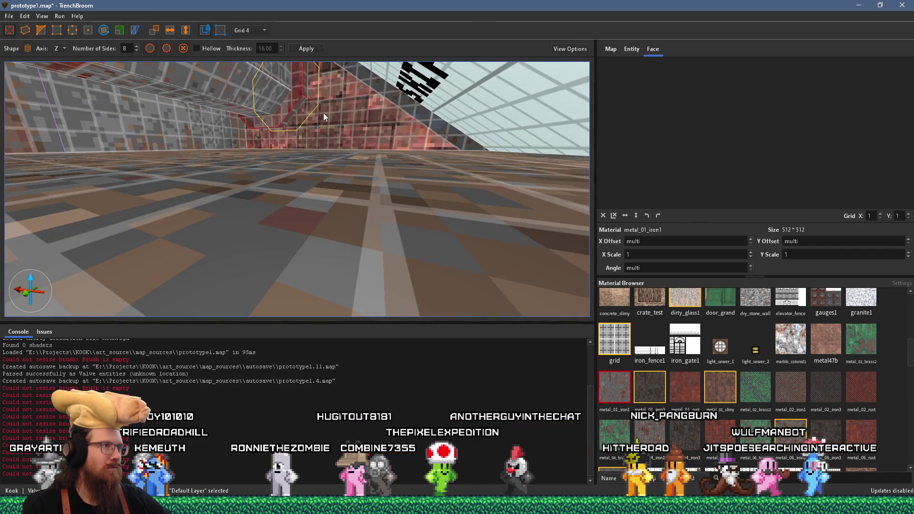
scroll(312, 112, down, 5)
mouse_move(265, 116)
mouse_down()
mouse_move(386, 133)
mouse_move(382, 127)
mouse_up()
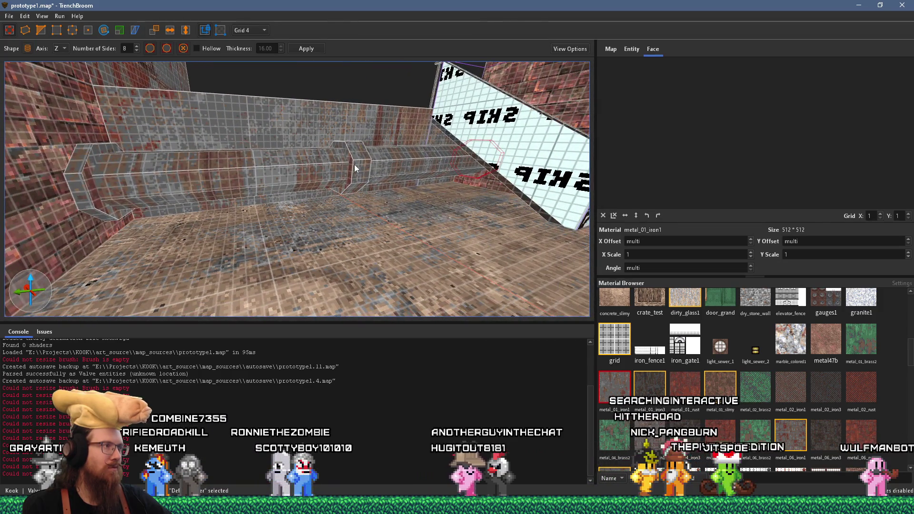
ctrl+click(241, 185)
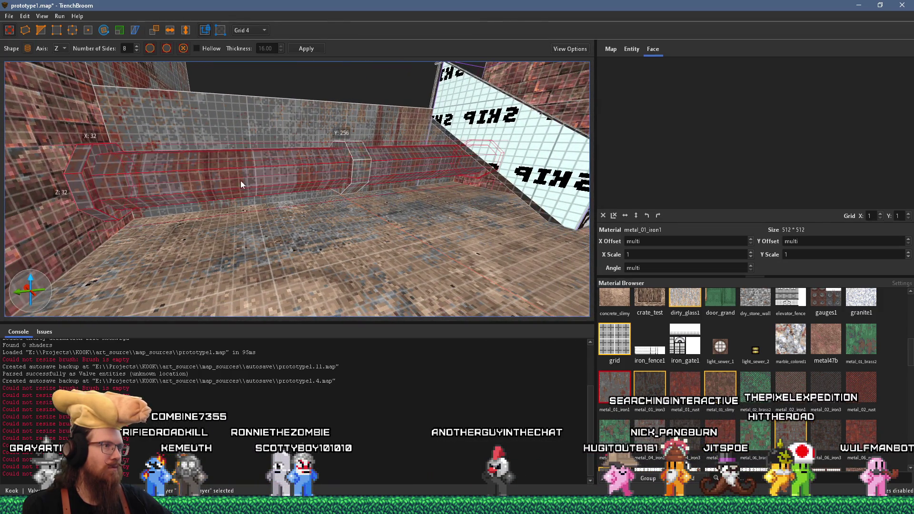
ctrl+click(350, 170)
right_click(356, 170)
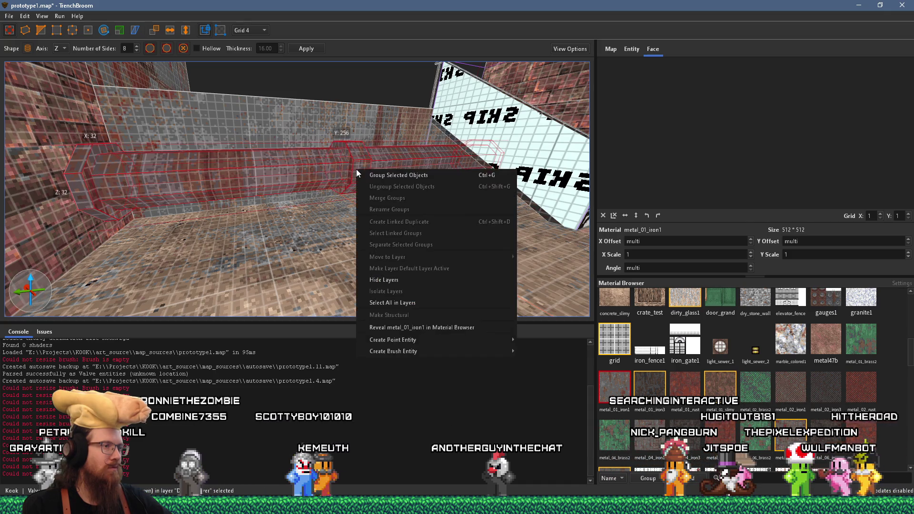
- Turn the selected pipe pieces into a func_detail with _phong set to 1
mouse_move(404, 349)
mouse_move(544, 361)
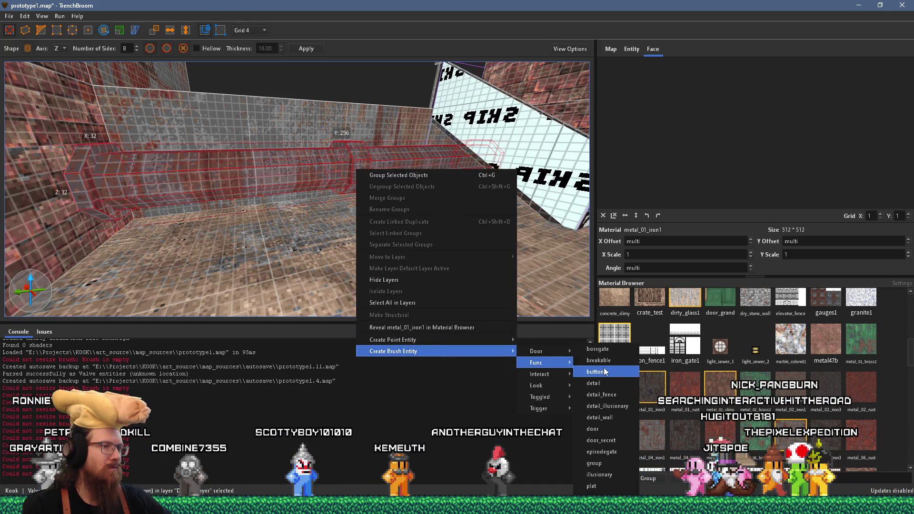
click(602, 383)
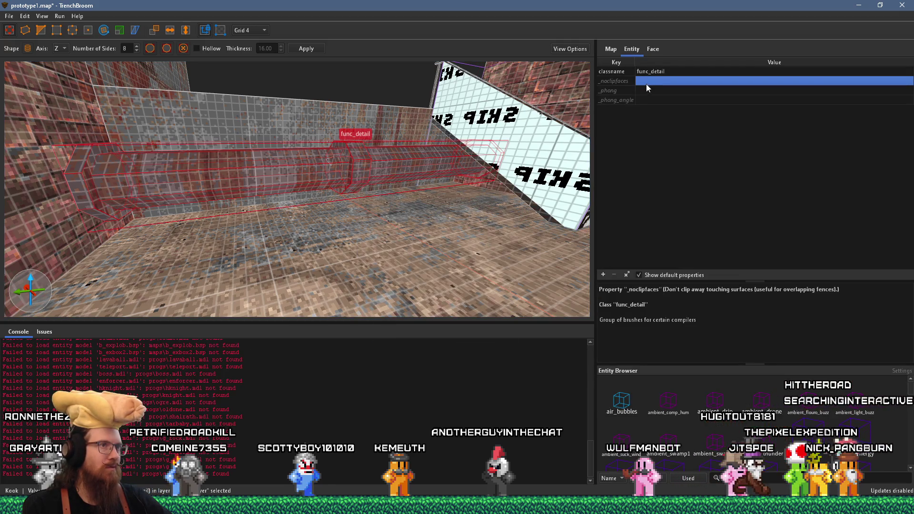
click(645, 90)
text(1)
key(Return)
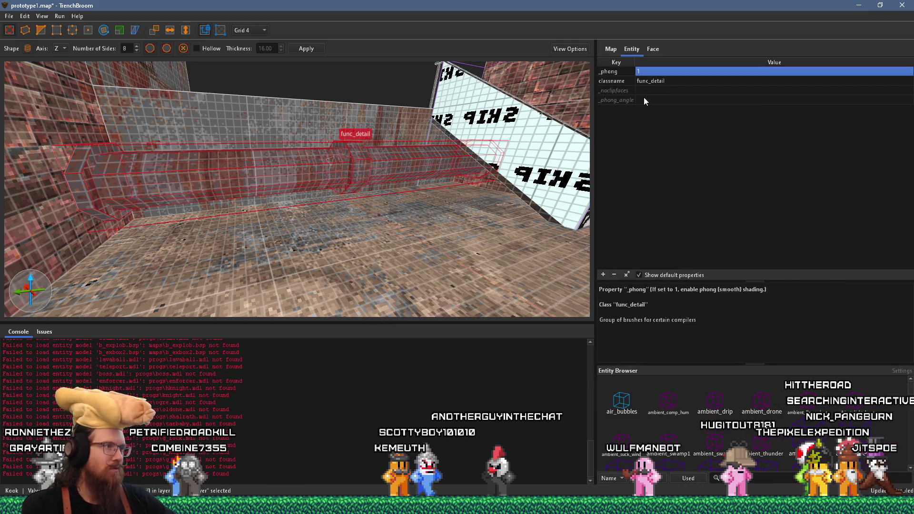
- Switch the grid spacing to 2 units
scroll(526, 146, up, 8)
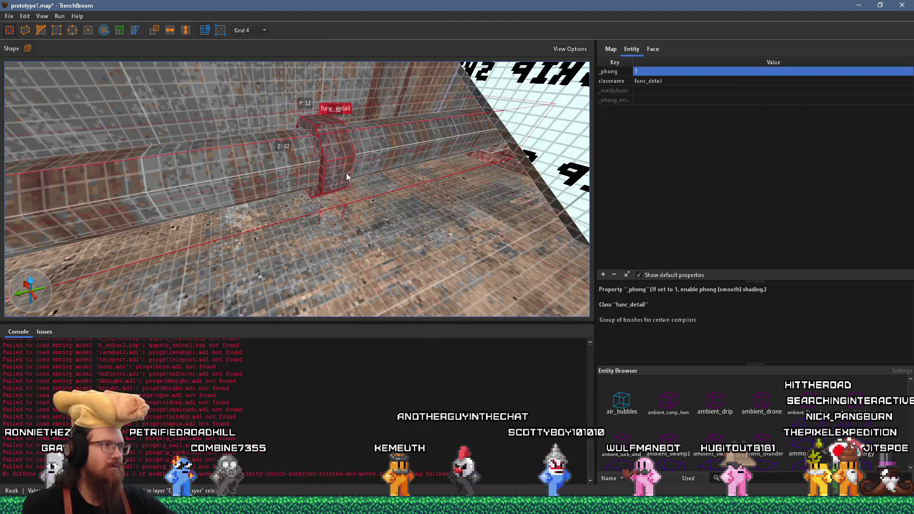
scroll(258, 29, up, 3)
click(257, 30)
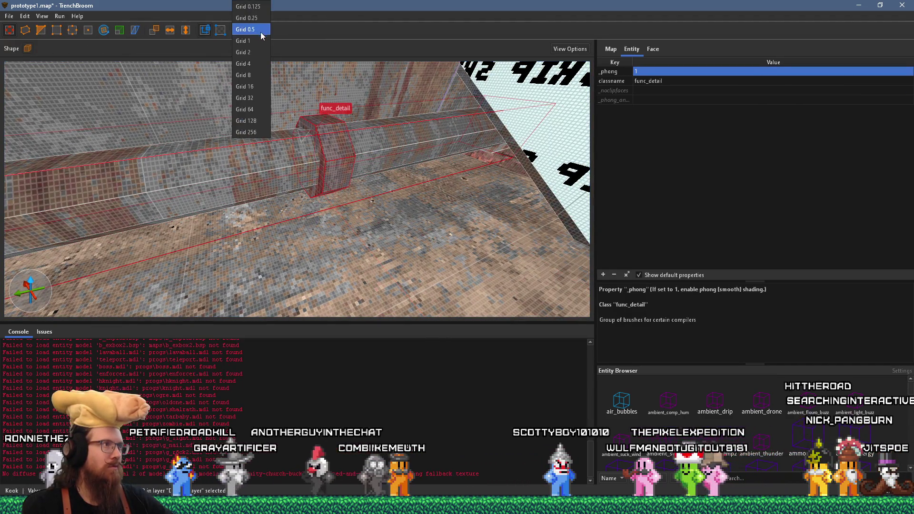
click(243, 52)
- Briefly enter and leave the Scale tool on the pipe, then clear the selection
scroll(293, 127, up, 5)
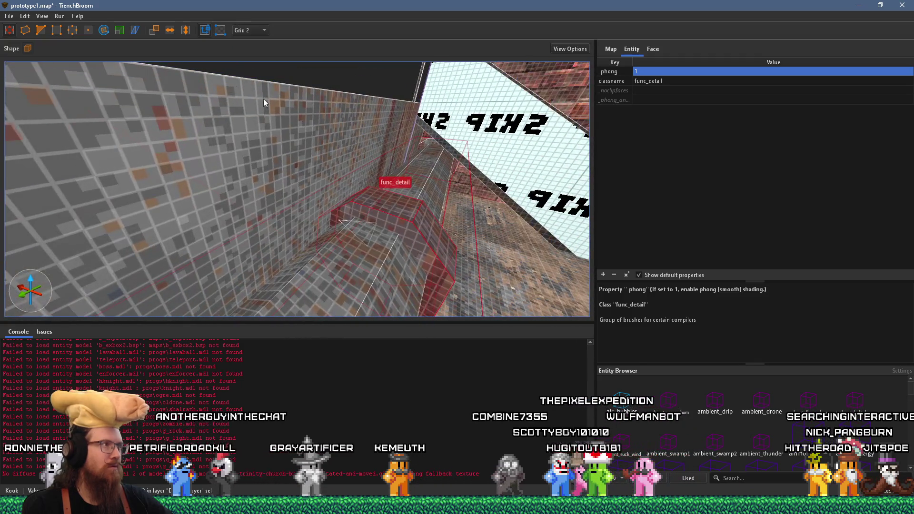
click(120, 31)
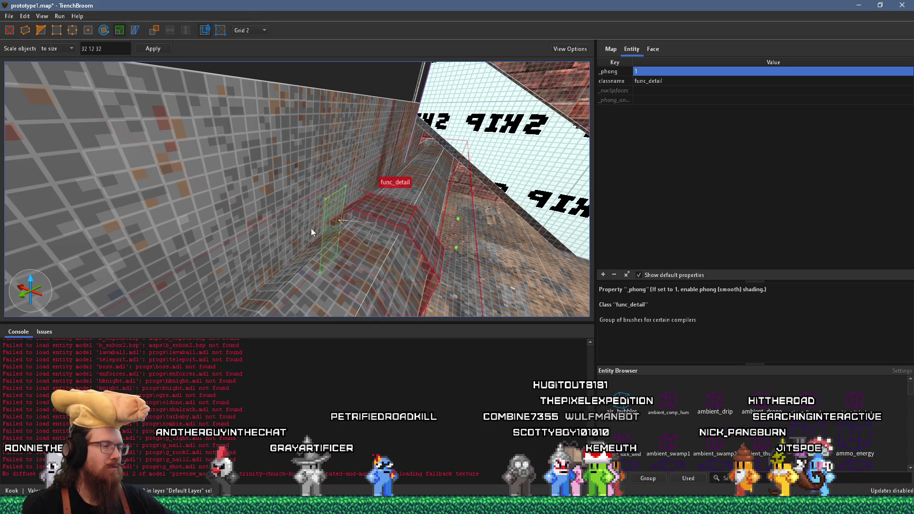
scroll(311, 228, down, 3)
key(Escape)
scroll(325, 226, down, 5)
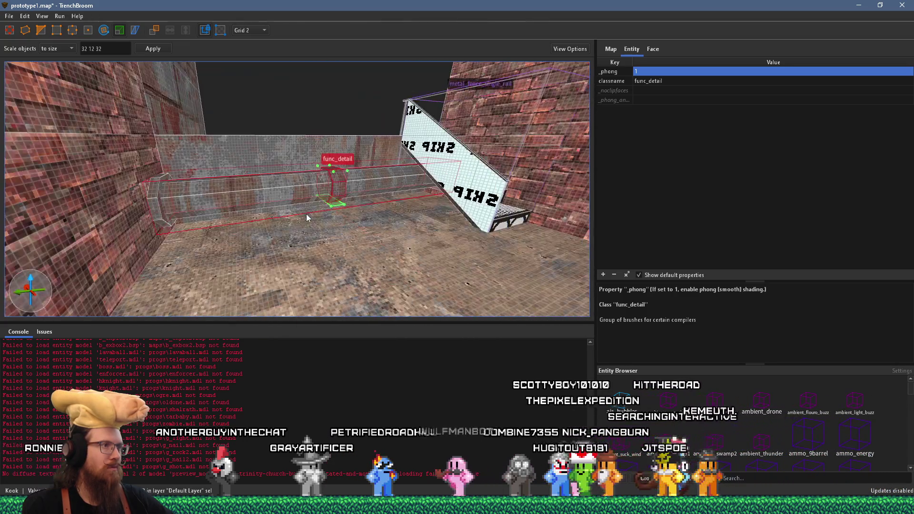
click(300, 216)
scroll(308, 214, up, 5)
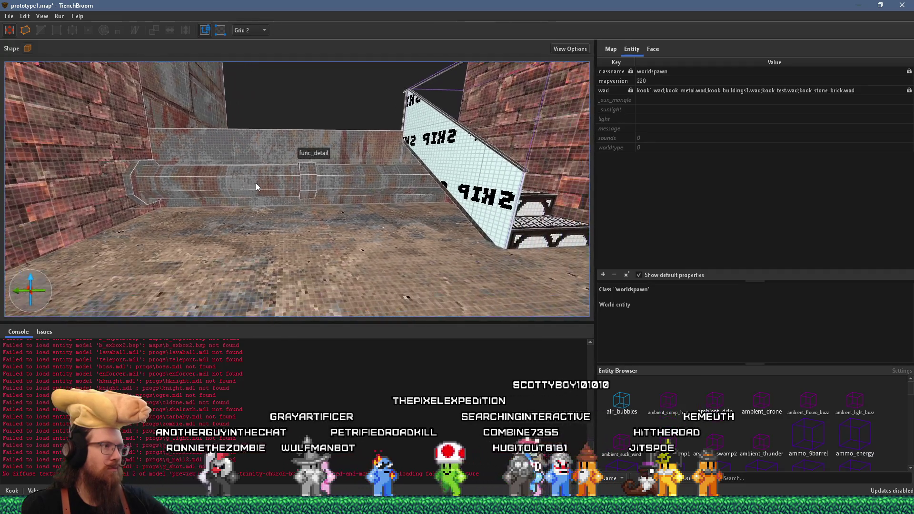
click(324, 191)
key(Escape)
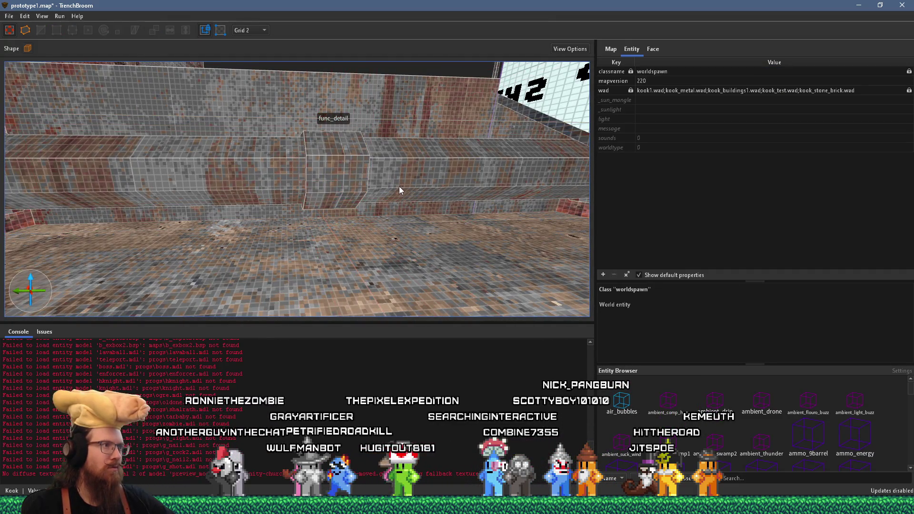
scroll(343, 197, up, 5)
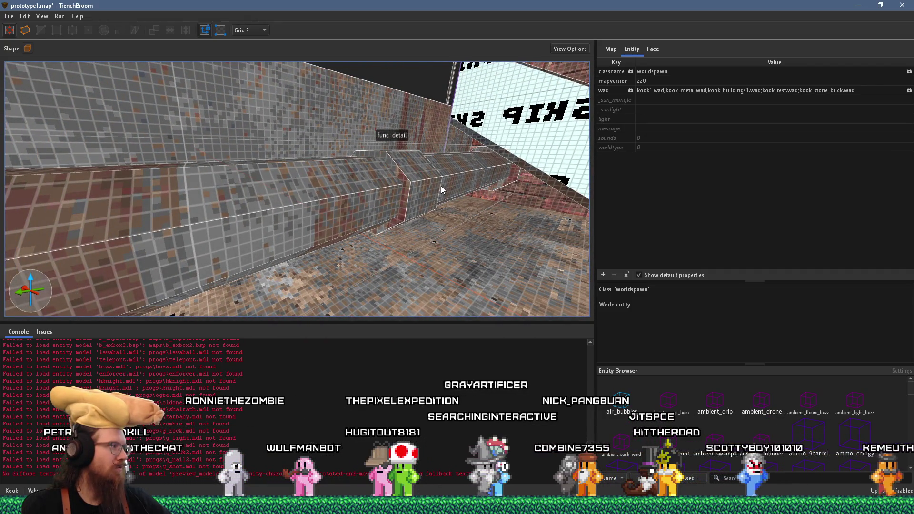
scroll(441, 186, down, 10)
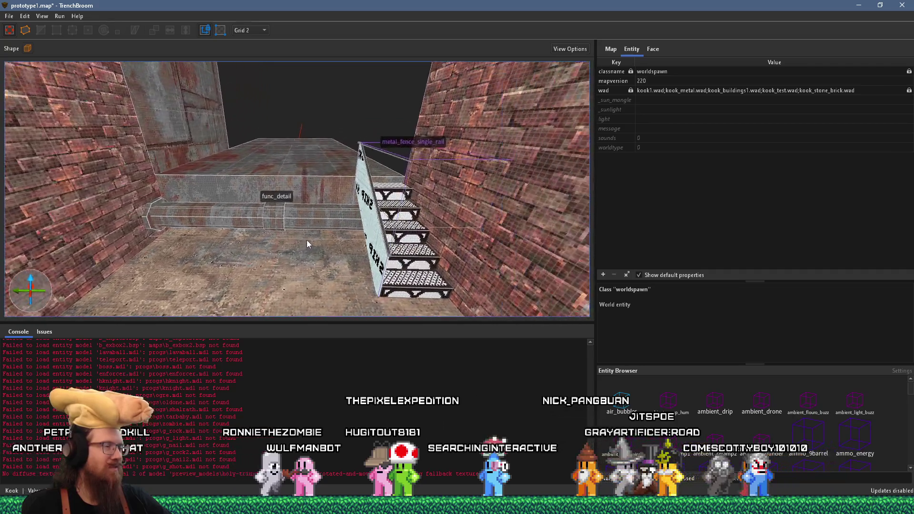
- Select the metal staircase, drag it up a little, then clear the selection
scroll(253, 235, up, 5)
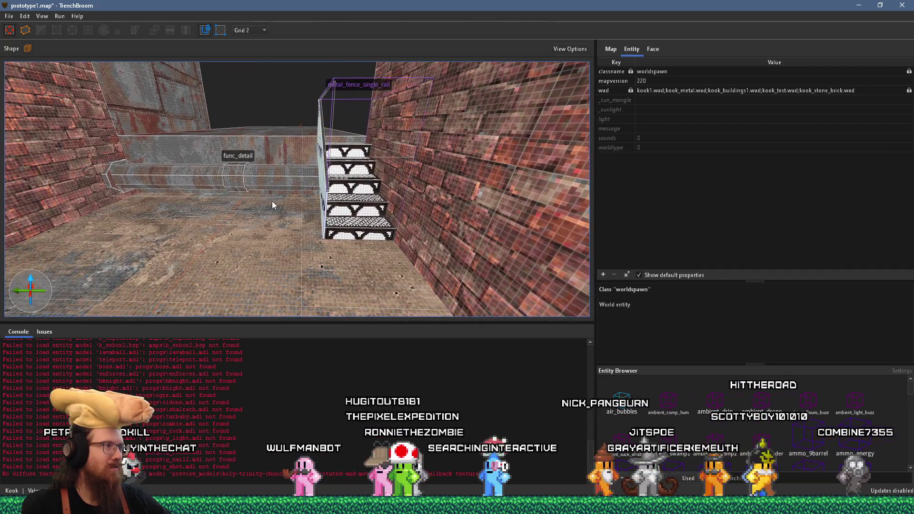
mouse_move(272, 205)
mouse_down()
mouse_move(336, 212)
mouse_move(366, 237)
mouse_move(371, 248)
mouse_move(361, 250)
mouse_move(387, 196)
mouse_move(383, 249)
mouse_move(271, 267)
mouse_move(278, 201)
mouse_move(252, 191)
mouse_up()
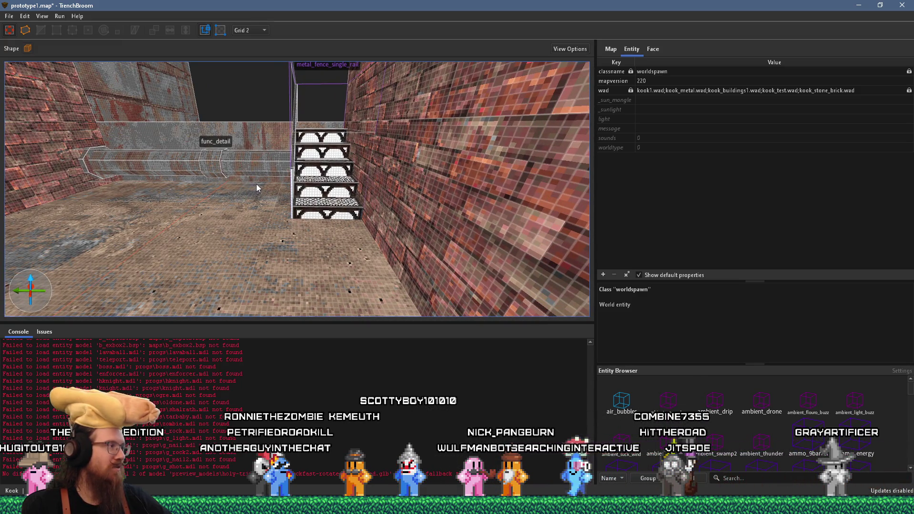
click(329, 209)
scroll(332, 215, up, 3)
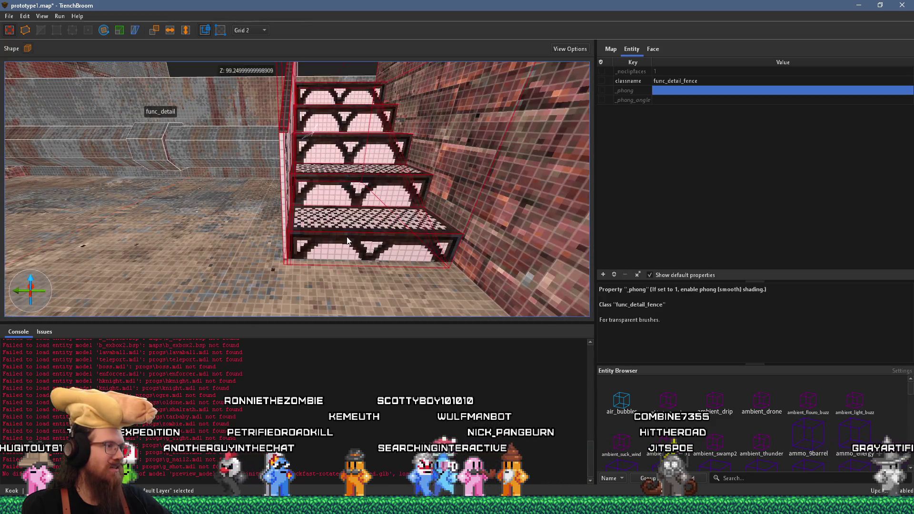
drag(347, 241, 346, 232)
key(a)
key(a)
key(a)
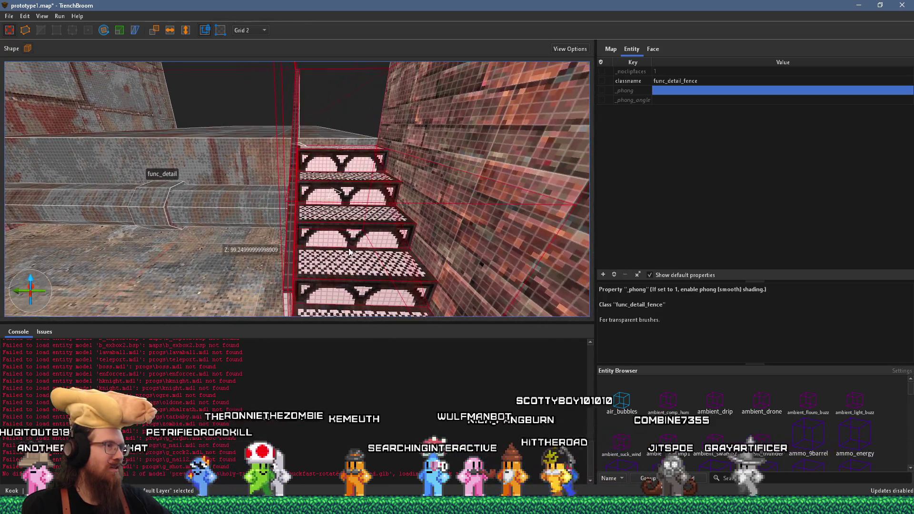
scroll(335, 221, up, 3)
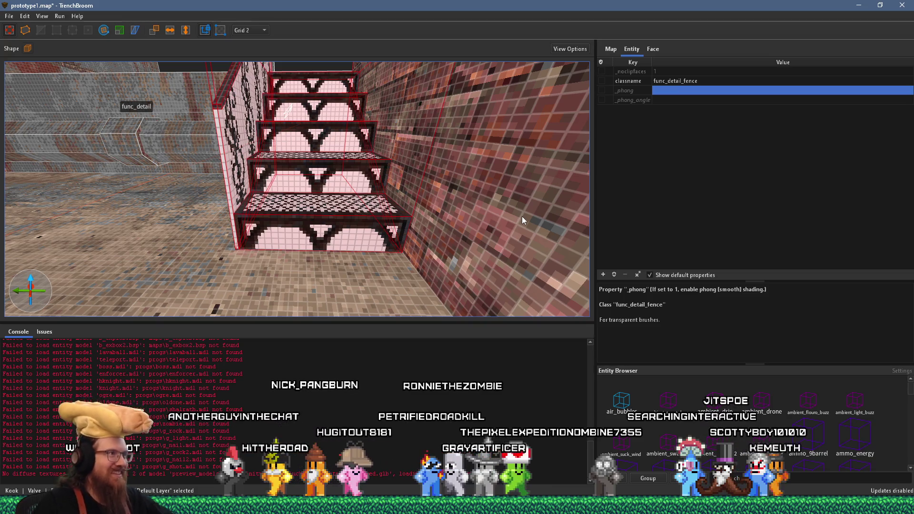
scroll(395, 200, up, 5)
mouse_move(382, 215)
mouse_down()
mouse_move(356, 154)
mouse_move(337, 158)
mouse_move(374, 162)
mouse_move(345, 141)
mouse_move(382, 75)
mouse_move(349, 130)
mouse_move(367, 77)
mouse_move(333, 138)
mouse_move(385, 169)
mouse_up()
scroll(319, 161, up, 3)
key(Escape)
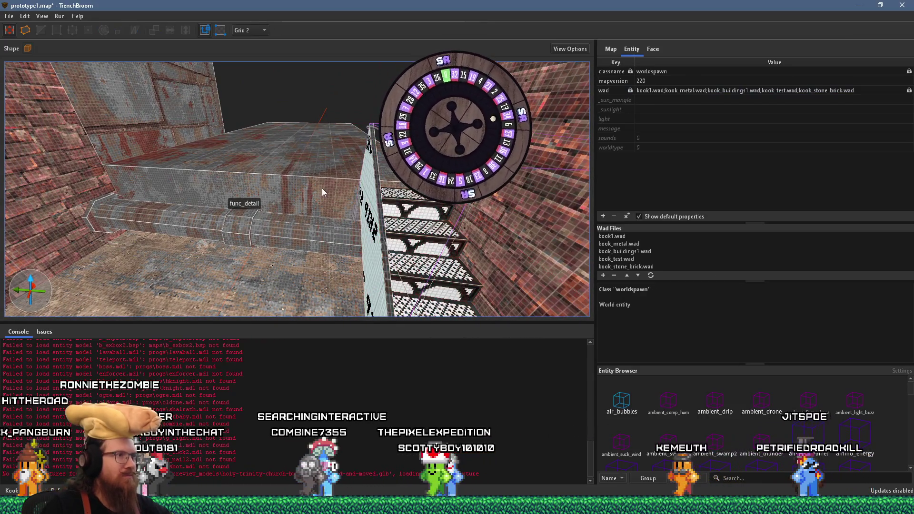
- Switch the grid to 4 units and view the staircase, platform and brick and metal walls
click(322, 187)
mouse_move(322, 188)
mouse_down()
mouse_move(298, 166)
mouse_move(312, 168)
mouse_move(296, 164)
mouse_up()
scroll(296, 165, up, 10)
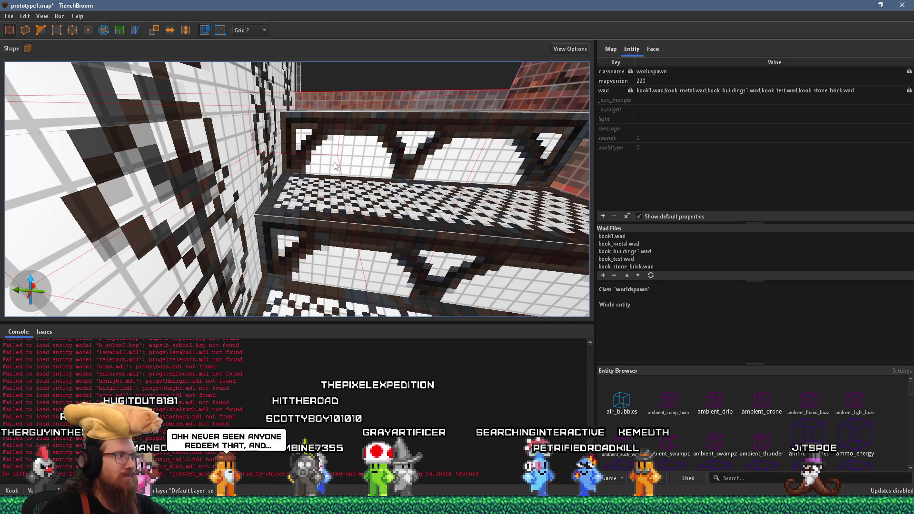
scroll(335, 165, down, 5)
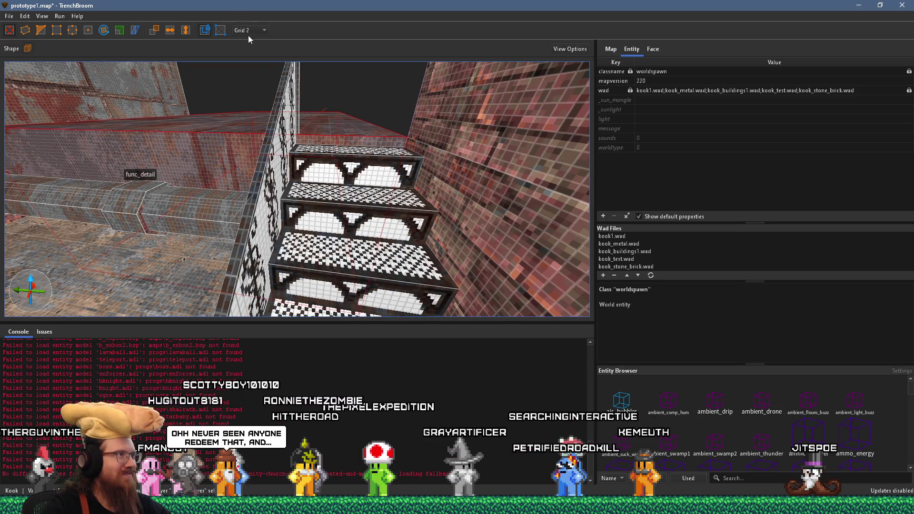
click(254, 63)
scroll(336, 167, up, 5)
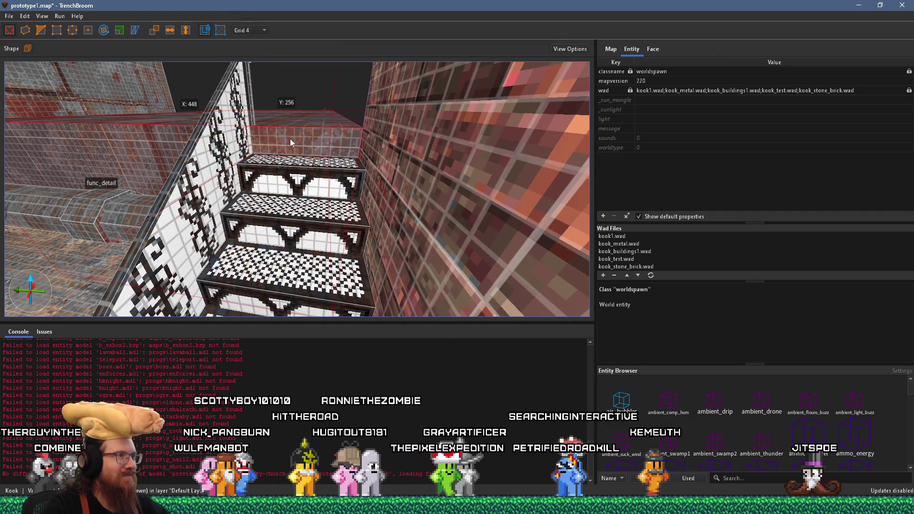
key(a)
scroll(329, 157, down, 3)
mouse_move(335, 145)
mouse_down()
mouse_move(399, 152)
mouse_move(422, 193)
mouse_move(248, 172)
mouse_move(438, 207)
mouse_move(315, 226)
mouse_move(372, 195)
mouse_up()
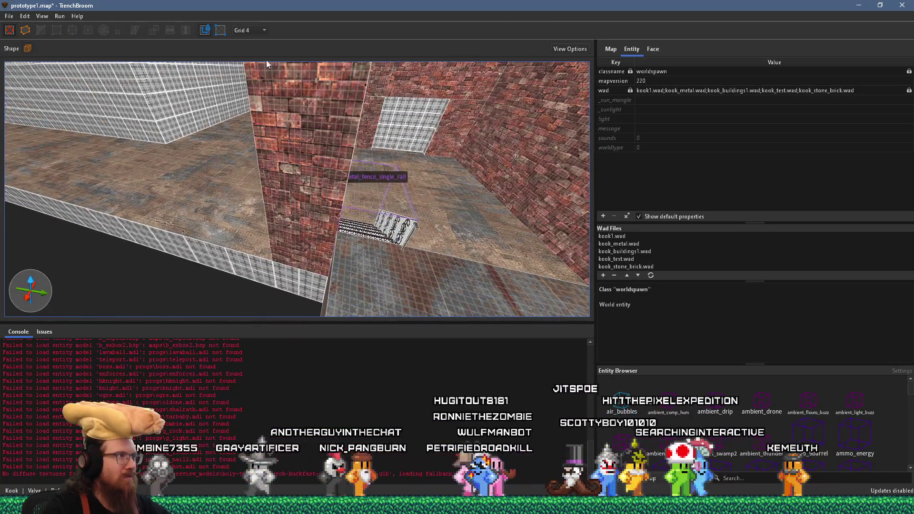
mouse_move(286, 72)
mouse_down()
mouse_move(370, 108)
mouse_move(318, 132)
mouse_move(322, 124)
mouse_move(433, 153)
mouse_move(461, 139)
mouse_move(350, 190)
mouse_move(393, 201)
mouse_move(343, 183)
mouse_move(387, 123)
mouse_move(375, 124)
mouse_up()
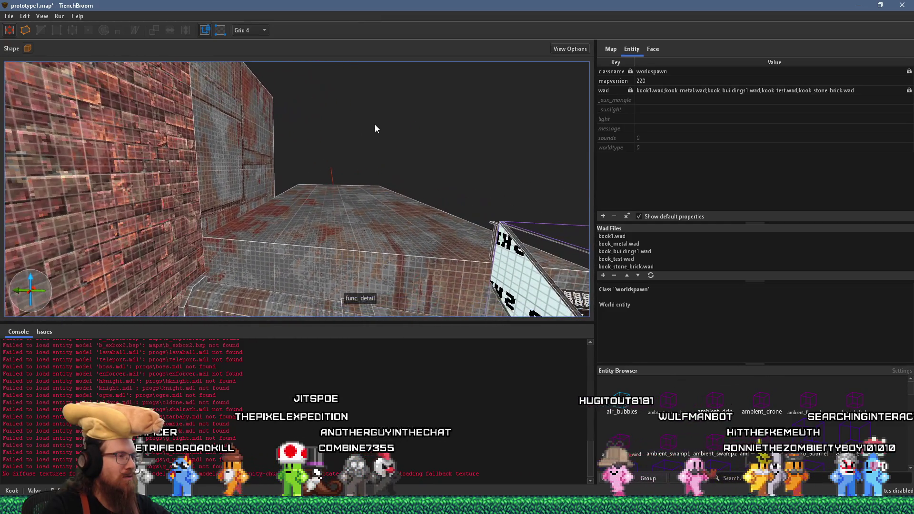
- Nudge the tall metal wall brush two grid steps left, then deselect it
click(245, 167)
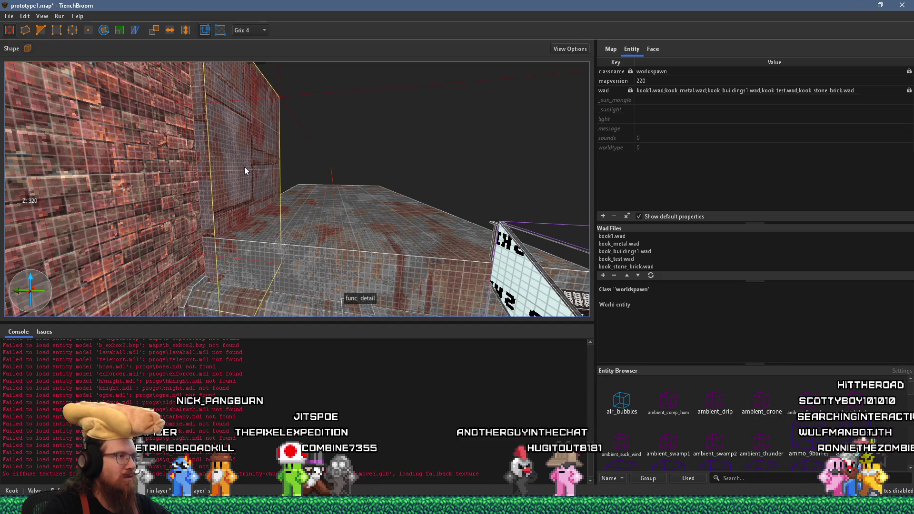
click(244, 167)
scroll(256, 291, down, 3)
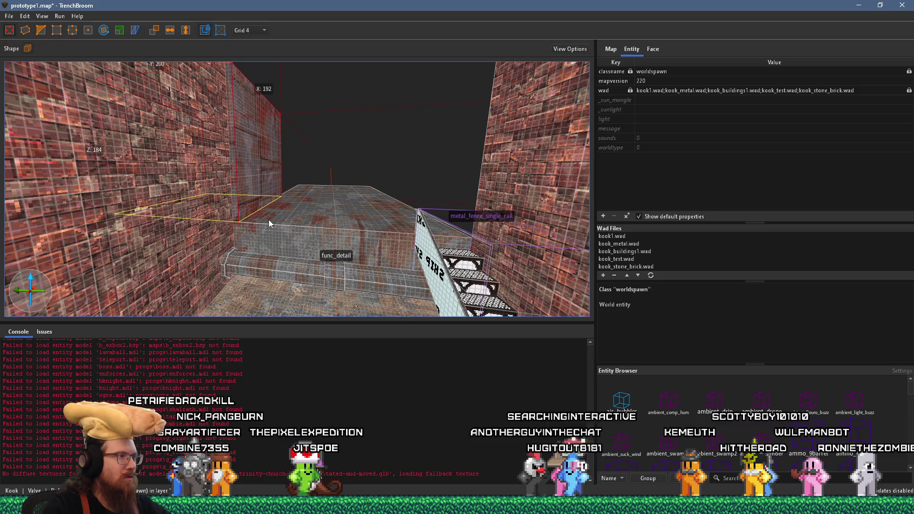
scroll(269, 219, up, 3)
key(Left)
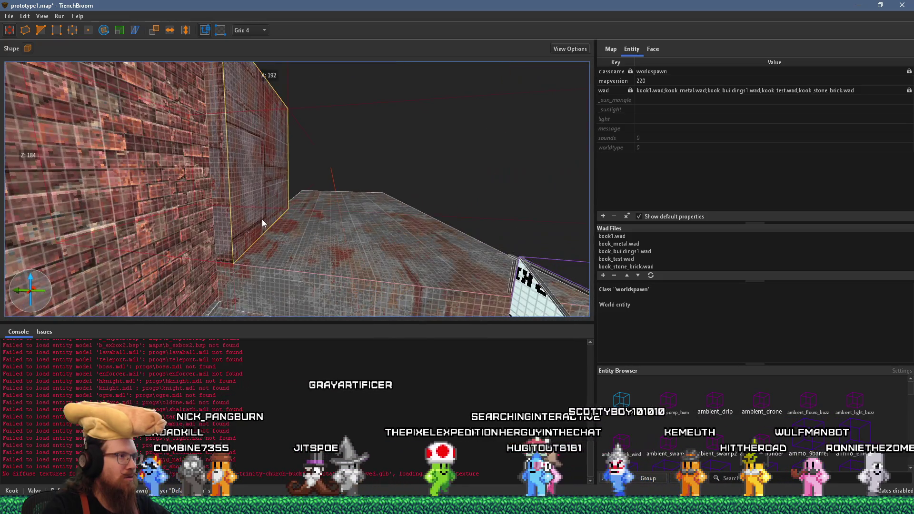
key(Left)
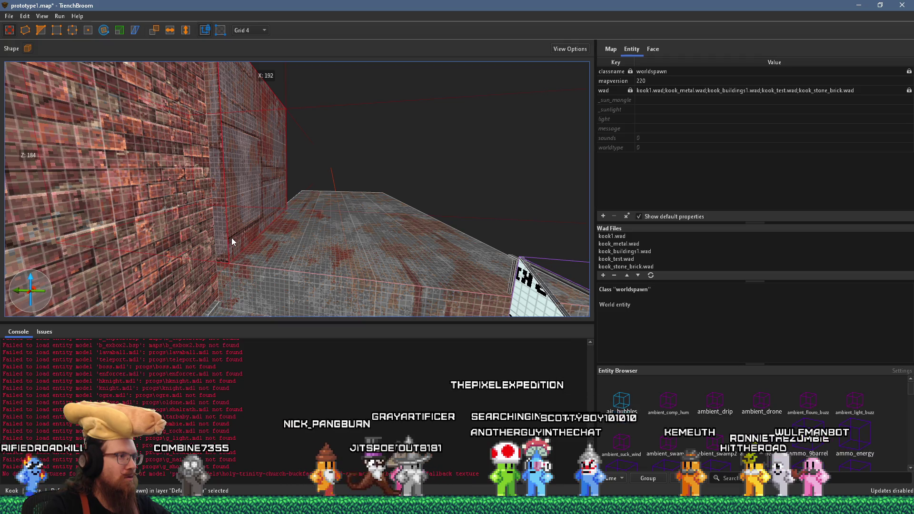
key(Escape)
mouse_move(263, 233)
mouse_down()
mouse_move(239, 246)
mouse_move(190, 162)
mouse_move(198, 138)
mouse_move(213, 175)
mouse_move(206, 202)
mouse_move(216, 193)
mouse_move(193, 228)
mouse_move(176, 207)
mouse_move(96, 164)
mouse_move(137, 157)
mouse_move(147, 181)
mouse_move(214, 210)
mouse_up()
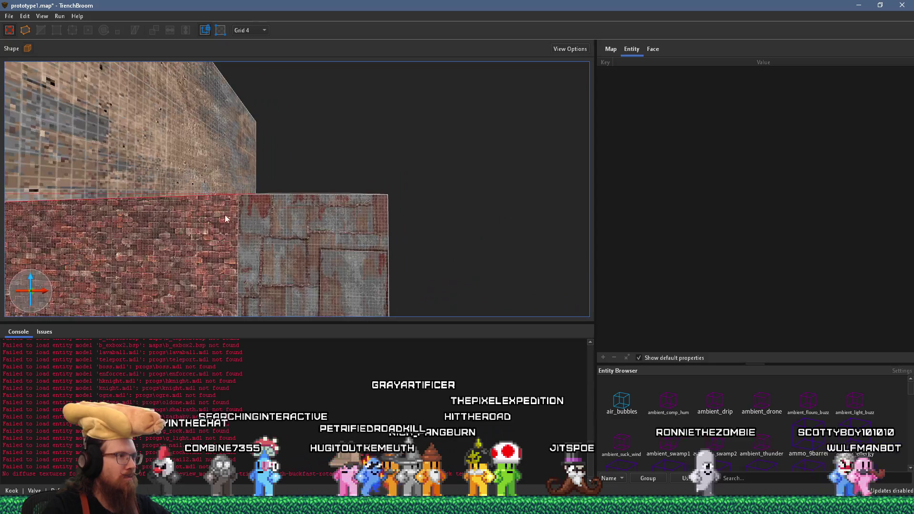
- Orbit and fly the camera through the brick corridor to survey the walls
click(274, 229)
mouse_move(274, 229)
mouse_down()
mouse_move(296, 246)
mouse_move(304, 191)
mouse_move(249, 264)
mouse_move(358, 150)
mouse_move(370, 116)
mouse_move(307, 167)
mouse_move(150, 237)
mouse_move(193, 118)
mouse_move(233, 159)
mouse_up()
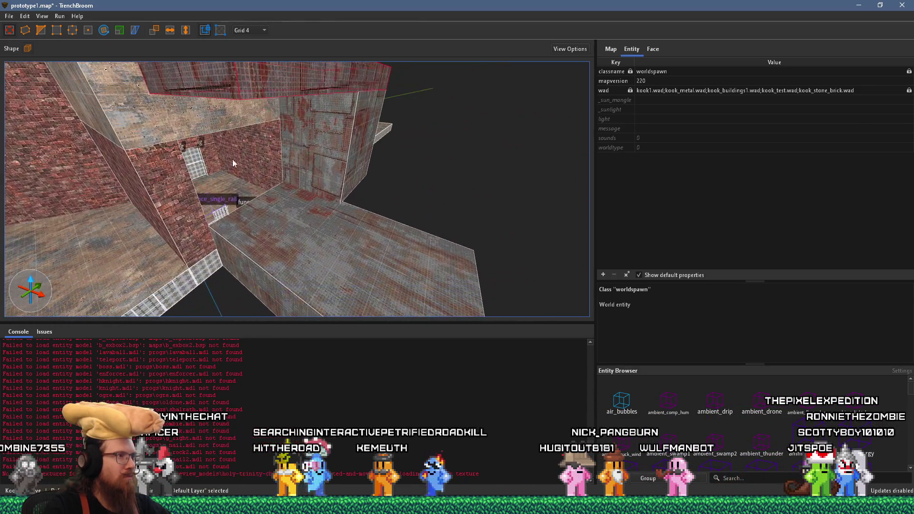
drag(304, 146, 310, 149)
mouse_move(238, 193)
mouse_down()
mouse_move(335, 176)
mouse_move(133, 196)
mouse_move(149, 205)
mouse_move(236, 159)
mouse_move(250, 185)
mouse_move(229, 250)
mouse_move(224, 235)
mouse_move(318, 227)
mouse_move(285, 224)
mouse_move(333, 212)
mouse_move(348, 170)
mouse_up()
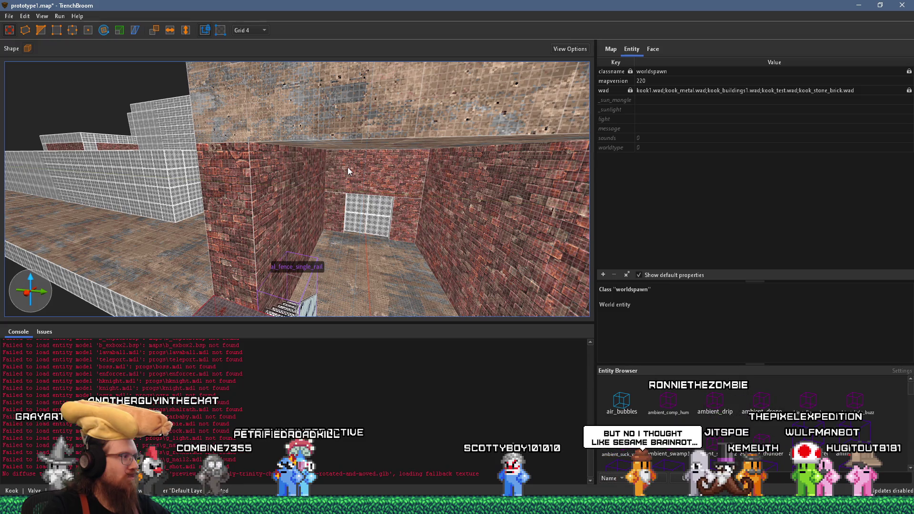
mouse_move(317, 178)
mouse_down()
mouse_move(354, 210)
mouse_move(455, 159)
mouse_move(413, 207)
mouse_move(392, 149)
mouse_move(338, 173)
mouse_move(345, 153)
mouse_move(296, 167)
mouse_move(292, 212)
mouse_move(212, 177)
mouse_move(475, 184)
mouse_up()
mouse_move(164, 192)
mouse_down()
mouse_move(459, 202)
mouse_move(391, 212)
mouse_move(381, 225)
mouse_move(408, 219)
mouse_move(464, 243)
mouse_move(470, 263)
mouse_move(467, 216)
mouse_move(421, 227)
mouse_move(472, 247)
mouse_move(437, 180)
mouse_move(147, 270)
mouse_move(252, 250)
mouse_up()
- Look around the window room and select the func_detail pipe piece beside the staircase
click(342, 207)
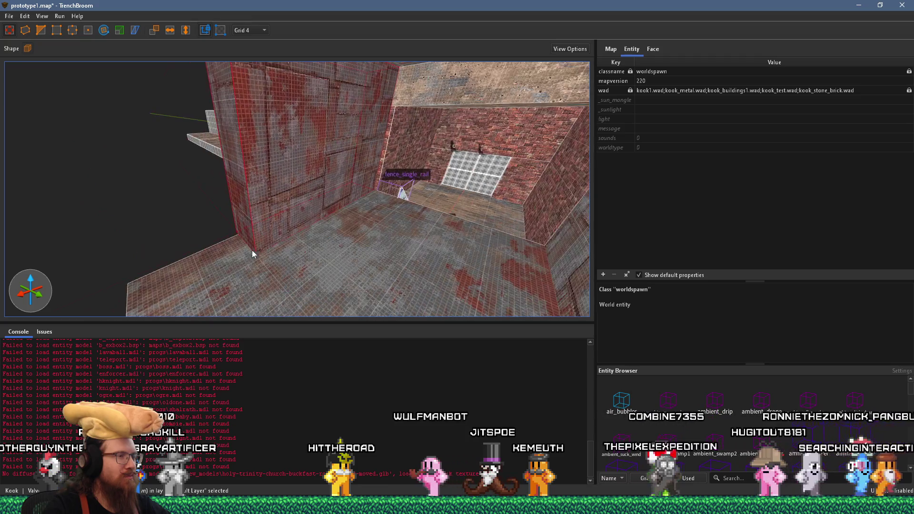
mouse_move(347, 178)
mouse_down()
mouse_move(309, 219)
mouse_move(255, 218)
mouse_move(267, 209)
mouse_move(258, 240)
mouse_move(182, 239)
mouse_move(153, 219)
mouse_move(198, 168)
mouse_move(287, 170)
mouse_up()
scroll(287, 170, down, 5)
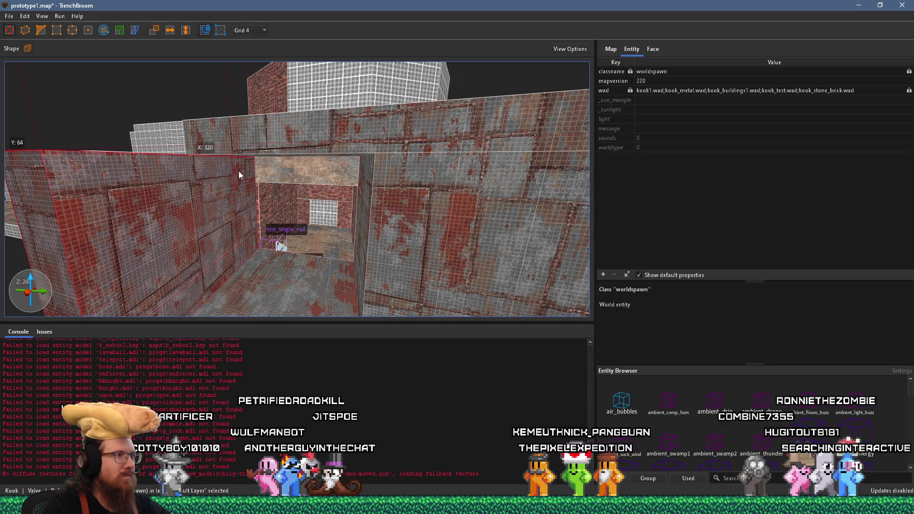
scroll(227, 228, up, 3)
mouse_move(227, 228)
mouse_down()
mouse_move(253, 249)
mouse_move(261, 216)
mouse_move(405, 228)
mouse_move(390, 255)
mouse_up()
click(260, 216)
drag(398, 213, 506, 291)
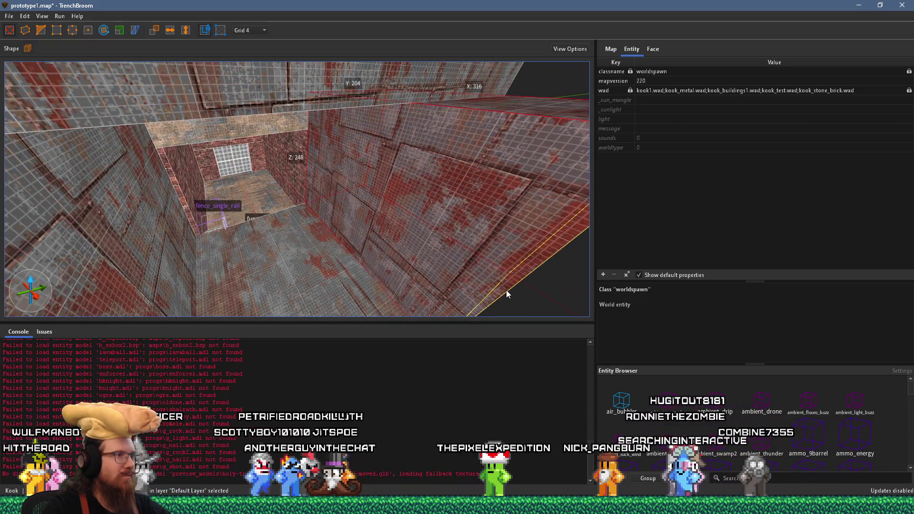
scroll(333, 132, down, 5)
scroll(318, 216, up, 3)
mouse_move(318, 217)
mouse_down()
mouse_move(305, 176)
mouse_move(322, 76)
mouse_move(327, 182)
mouse_move(289, 250)
mouse_move(312, 238)
mouse_move(226, 235)
mouse_move(259, 219)
mouse_move(224, 165)
mouse_move(120, 152)
mouse_move(199, 136)
mouse_move(244, 160)
mouse_move(255, 211)
mouse_move(273, 170)
mouse_up()
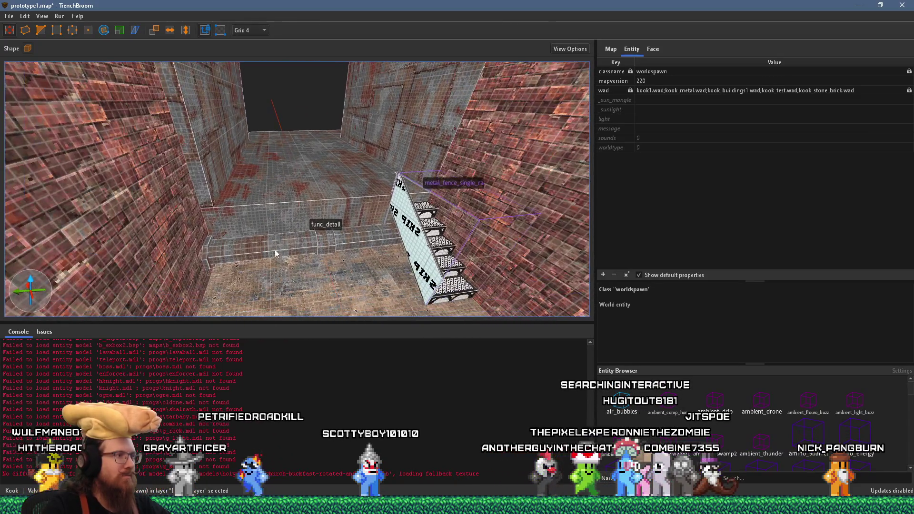
click(269, 254)
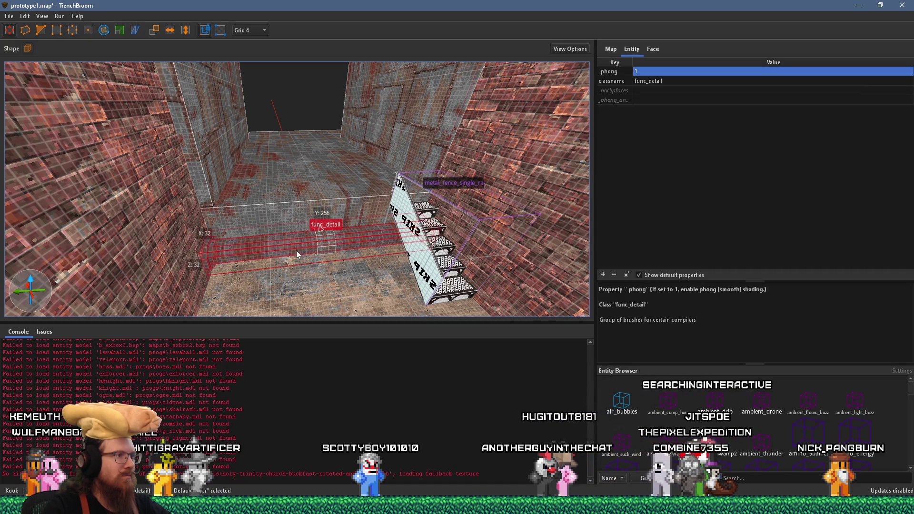
- Lift the func_detail pipe piece onto the step and rotate it horizontal
drag(303, 249, 302, 198)
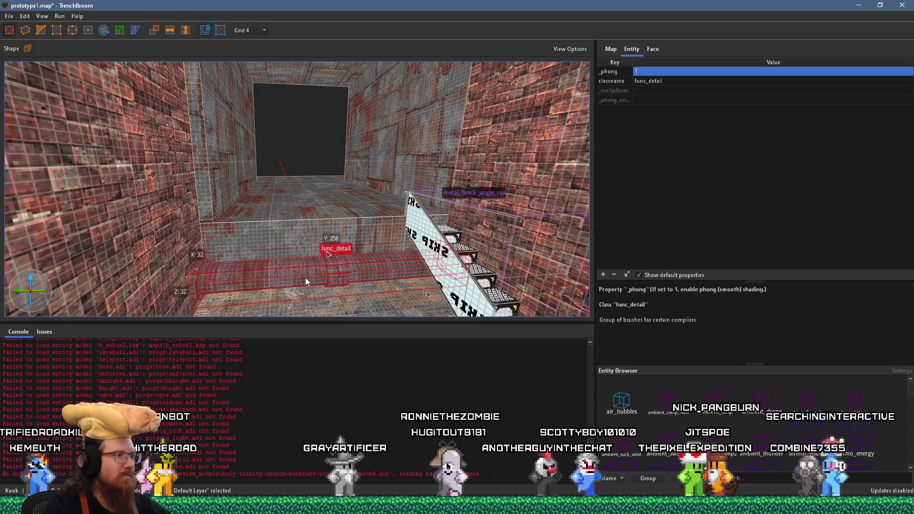
mouse_move(305, 278)
mouse_down()
mouse_move(304, 261)
mouse_move(297, 285)
mouse_move(294, 236)
mouse_move(300, 35)
mouse_move(307, 181)
mouse_up()
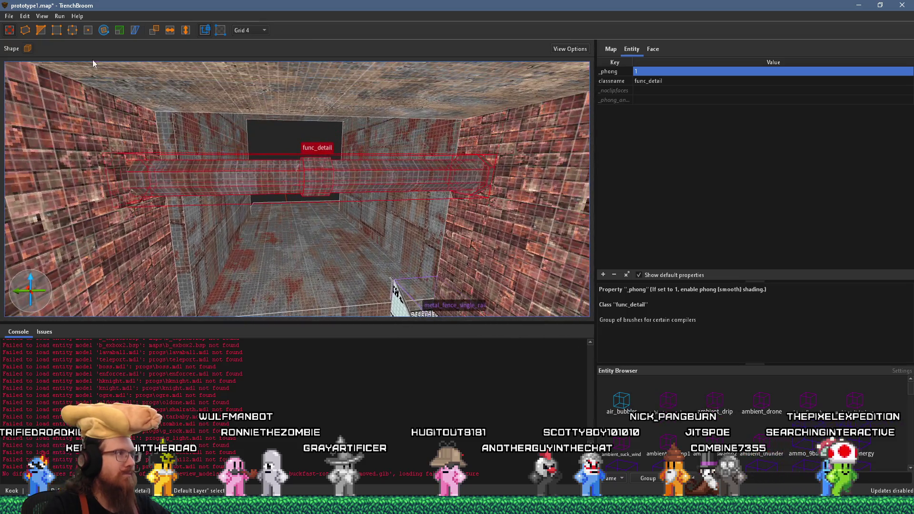
key(r)
mouse_move(292, 141)
mouse_down()
mouse_move(381, 161)
mouse_move(358, 227)
mouse_move(340, 227)
mouse_up()
key(r)
- Shorten the pipe's end toward the left so it runs along the wall
mouse_move(247, 147)
mouse_down()
mouse_move(245, 101)
mouse_move(359, 288)
mouse_move(384, 244)
mouse_move(412, 225)
mouse_move(446, 263)
mouse_move(378, 241)
mouse_move(381, 205)
mouse_move(379, 214)
mouse_move(279, 224)
mouse_move(155, 191)
mouse_move(247, 153)
mouse_move(257, 136)
mouse_move(218, 119)
mouse_move(229, 146)
mouse_move(222, 176)
mouse_move(201, 88)
mouse_move(241, 176)
mouse_move(323, 210)
mouse_move(373, 191)
mouse_move(372, 170)
mouse_move(324, 213)
mouse_move(252, 230)
mouse_move(339, 205)
mouse_move(339, 143)
mouse_move(326, 149)
mouse_move(253, 126)
mouse_move(241, 135)
mouse_move(284, 165)
mouse_move(459, 187)
mouse_up()
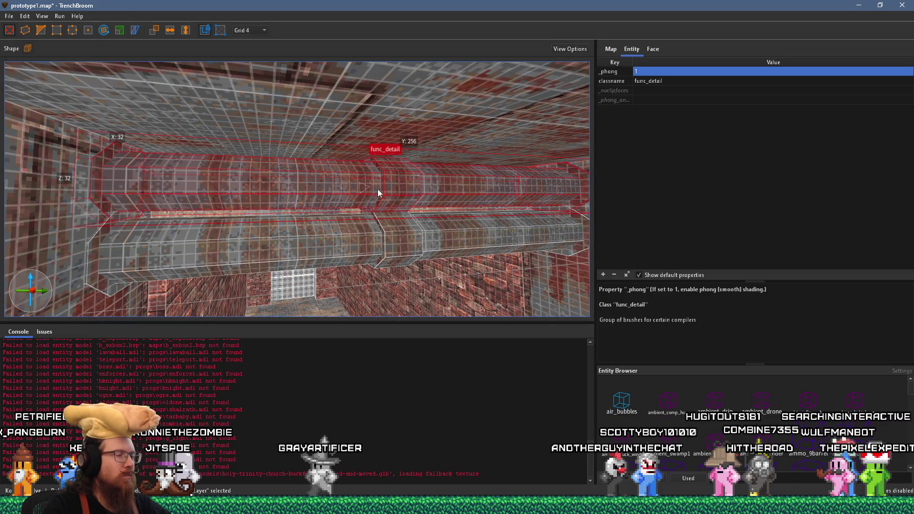
mouse_move(368, 191)
mouse_down()
mouse_move(359, 207)
mouse_move(382, 243)
mouse_move(411, 243)
mouse_move(384, 285)
mouse_move(427, 250)
mouse_move(407, 184)
mouse_move(453, 144)
mouse_up()
mouse_move(168, 110)
mouse_down()
mouse_move(127, 109)
mouse_move(347, 141)
mouse_move(304, 150)
mouse_move(176, 128)
mouse_up()
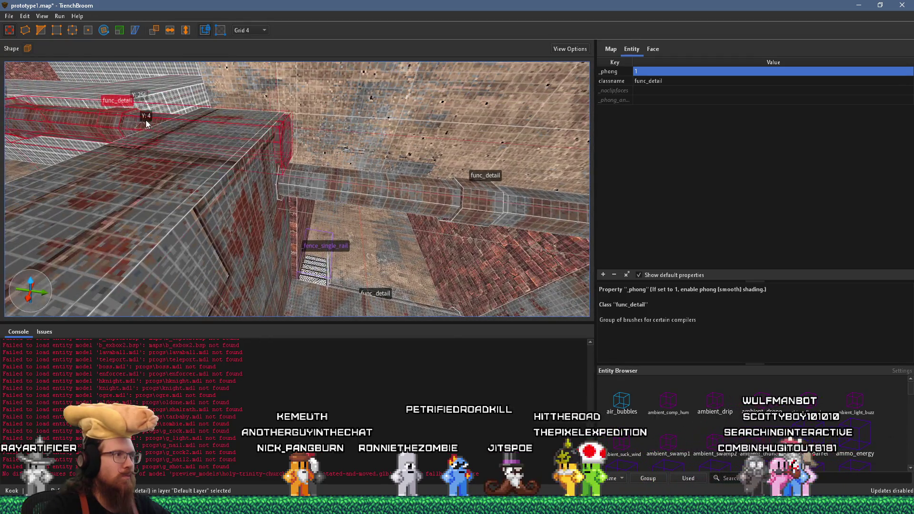
mouse_move(145, 120)
mouse_down()
mouse_move(170, 144)
mouse_move(133, 126)
mouse_up()
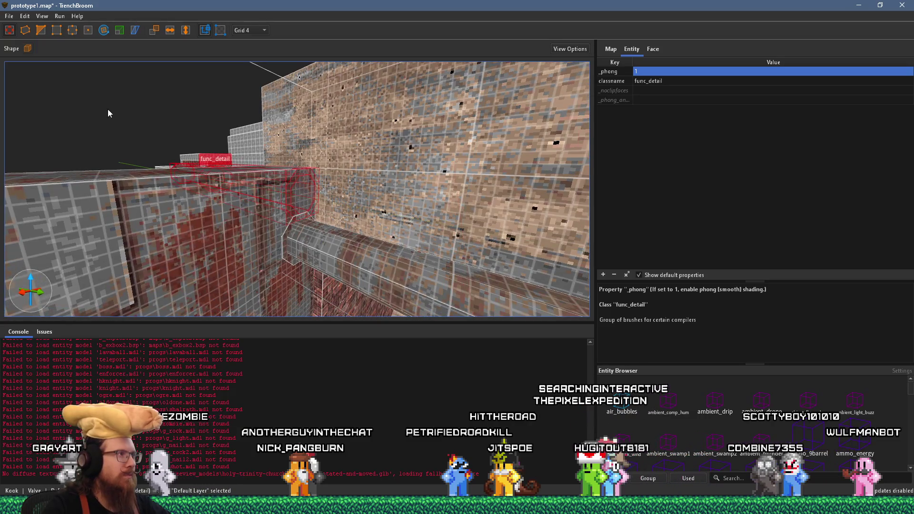
click(119, 30)
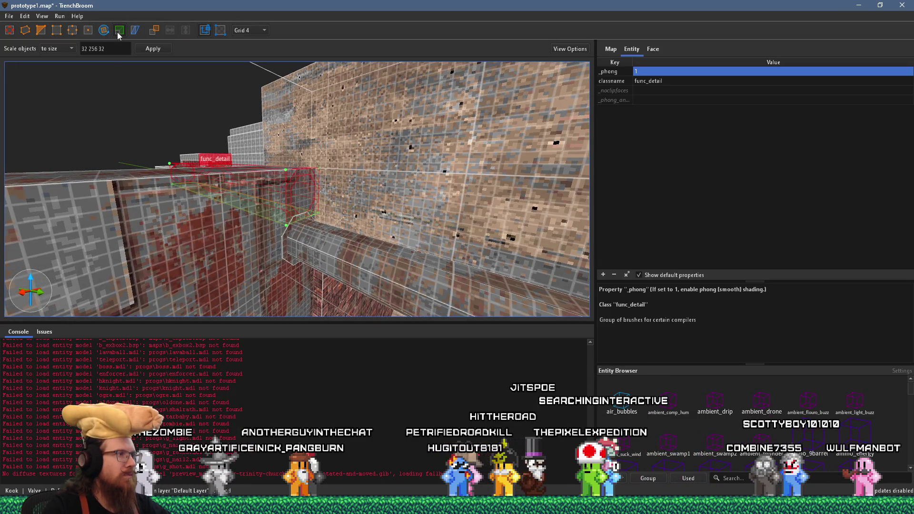
- Size the pipe end to 32 × 256 × 32, then select the angled pipe section
scroll(264, 216, up, 2)
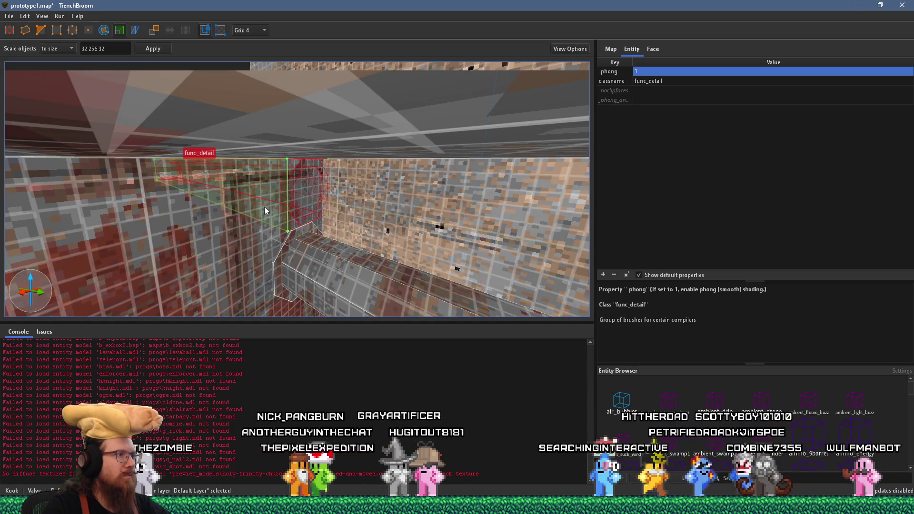
drag(270, 205, 199, 181)
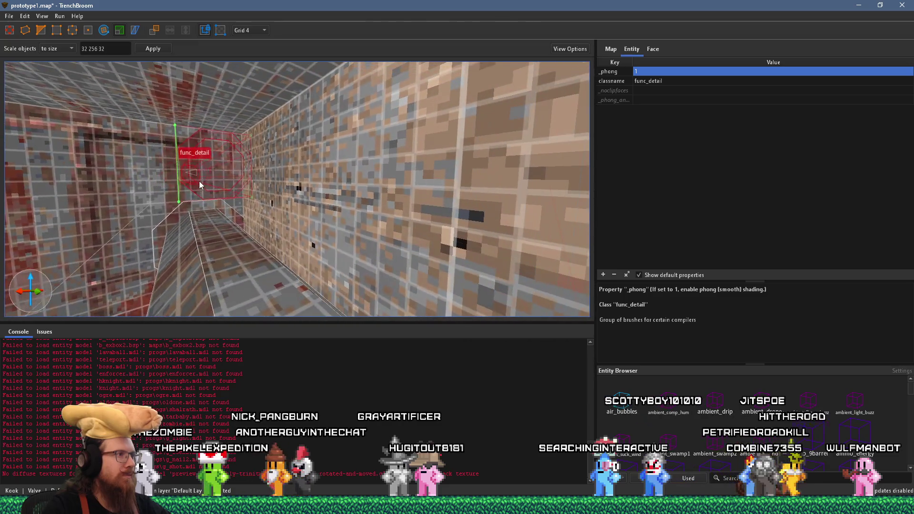
key(Escape)
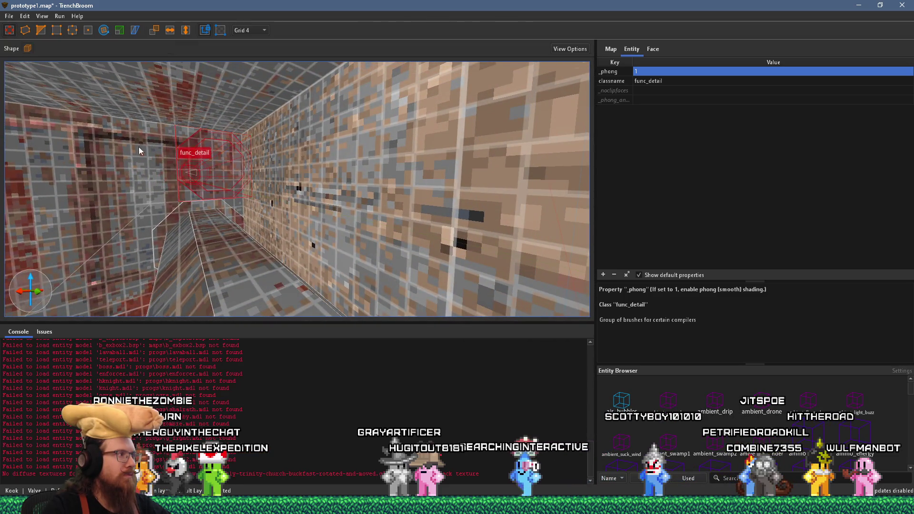
scroll(210, 164, up, 3)
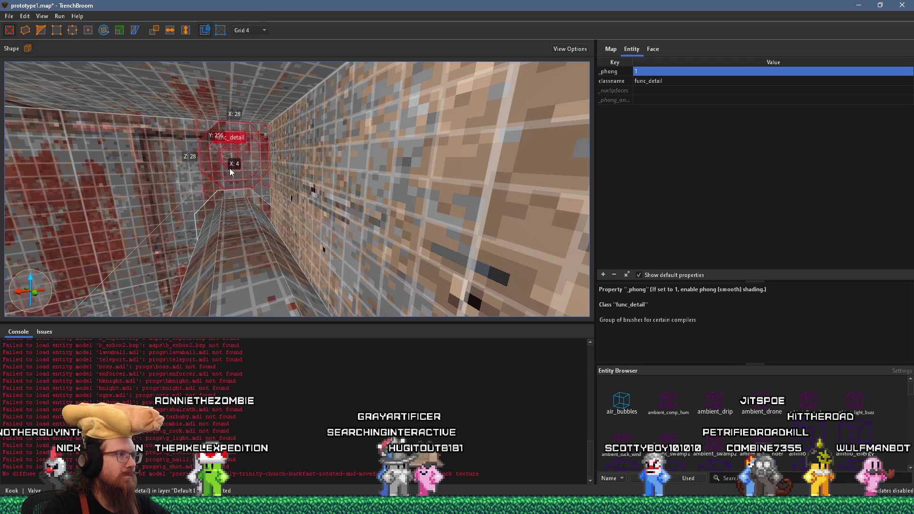
mouse_move(231, 168)
mouse_down()
mouse_move(325, 177)
mouse_move(339, 152)
mouse_move(355, 198)
mouse_move(404, 187)
mouse_move(278, 199)
mouse_move(299, 195)
mouse_move(277, 190)
mouse_move(333, 190)
mouse_move(356, 166)
mouse_move(329, 179)
mouse_move(345, 204)
mouse_move(401, 213)
mouse_move(343, 107)
mouse_move(322, 189)
mouse_move(302, 149)
mouse_move(336, 167)
mouse_move(263, 159)
mouse_move(326, 210)
mouse_move(322, 238)
mouse_move(330, 221)
mouse_move(296, 228)
mouse_move(305, 235)
mouse_up()
click(304, 239)
- Fly along the trench past the SHIP sign to inspect the pipe run, clearing the selection
key(w)
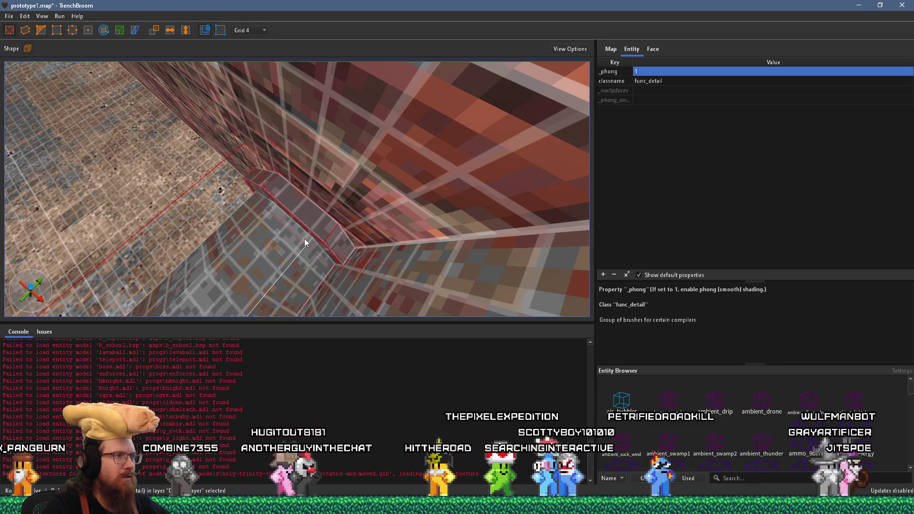
key(w)
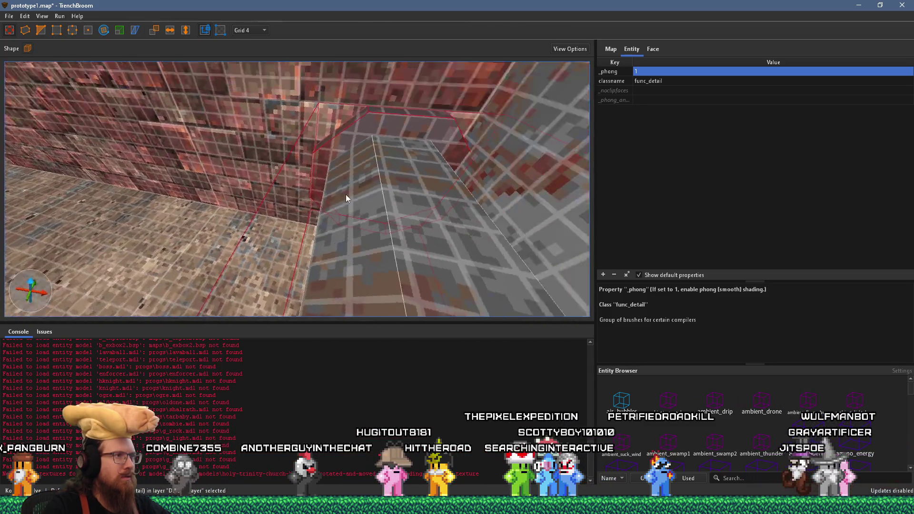
key(w)
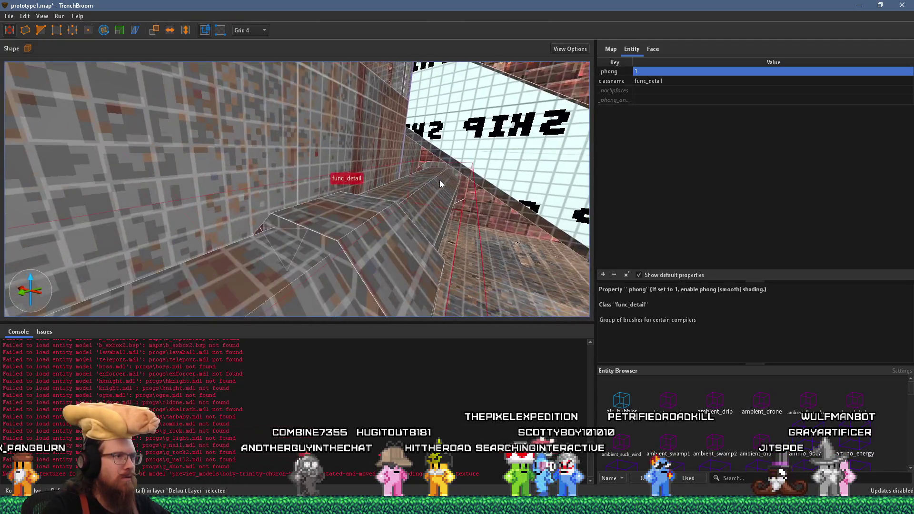
key(w)
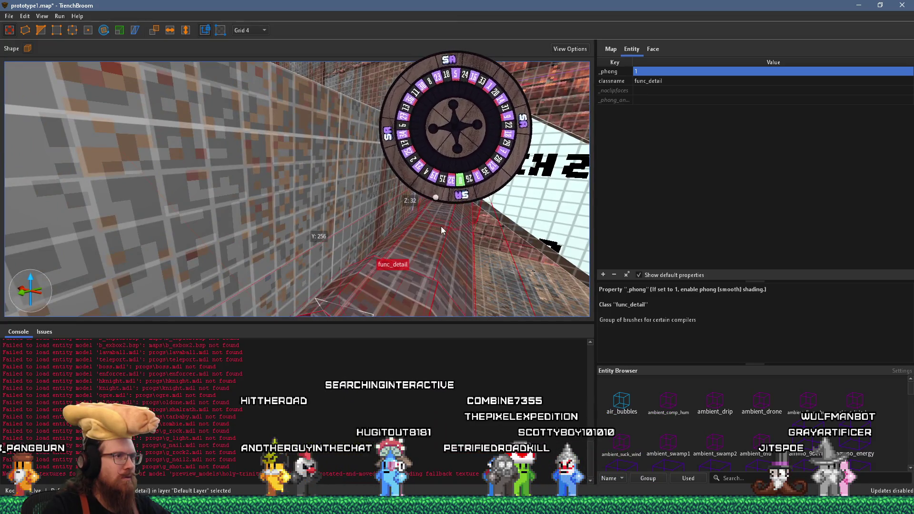
key(w)
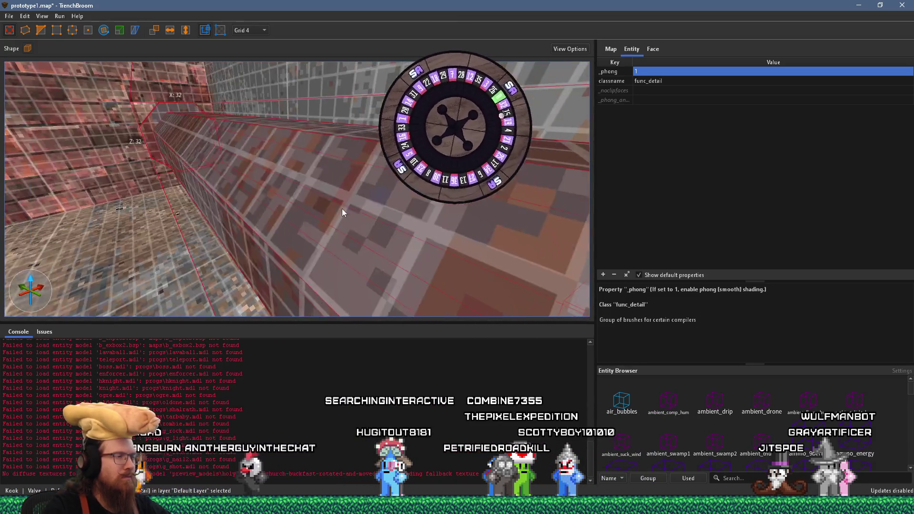
key(Escape)
key(s)
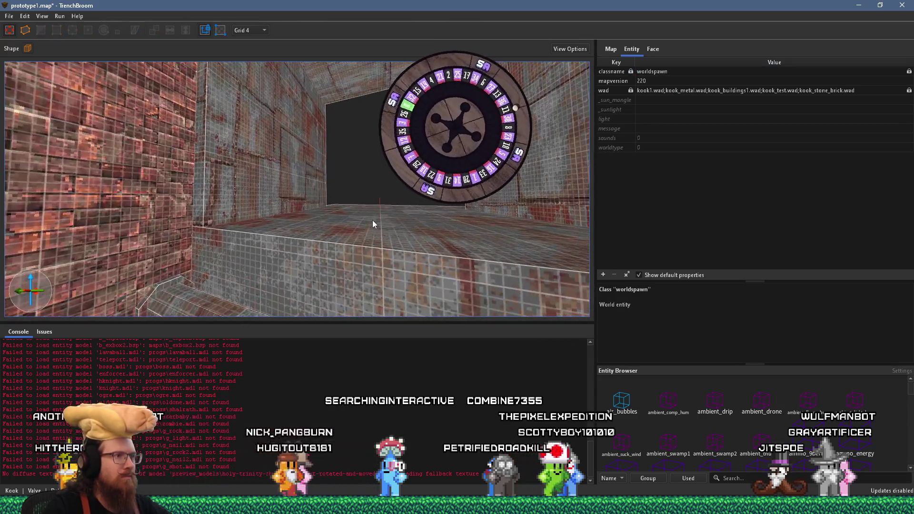
key(s)
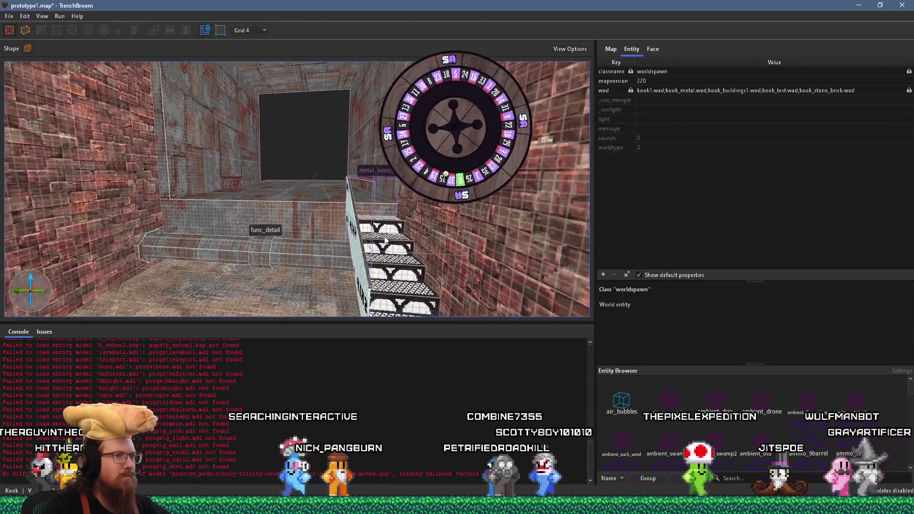
mouse_move(375, 225)
mouse_down()
mouse_move(267, 222)
mouse_move(277, 261)
mouse_move(322, 177)
mouse_move(241, 150)
mouse_move(302, 276)
mouse_move(324, 287)
mouse_move(353, 273)
mouse_move(268, 244)
mouse_move(356, 244)
mouse_move(337, 221)
mouse_move(318, 236)
mouse_move(287, 235)
mouse_move(444, 227)
mouse_up()
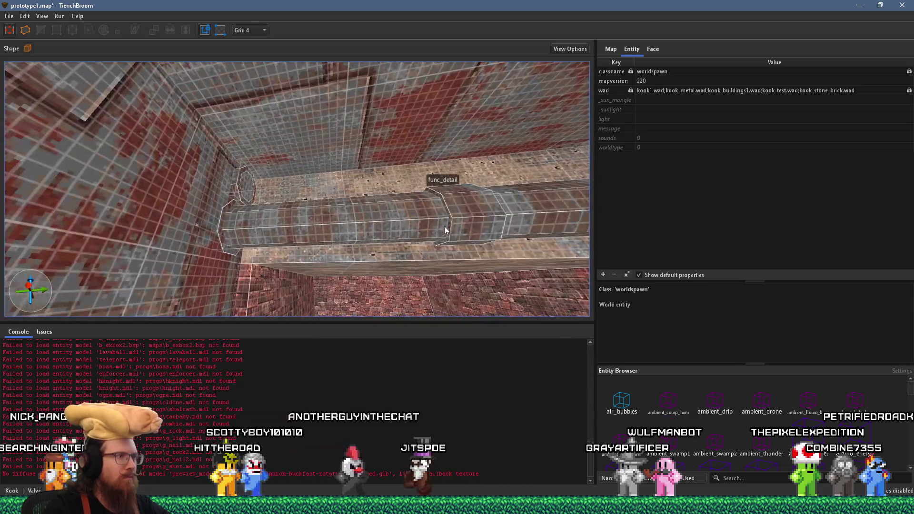
- Select the surplus left pipe section along the wall and delete it
click(232, 248)
drag(232, 249, 291, 261)
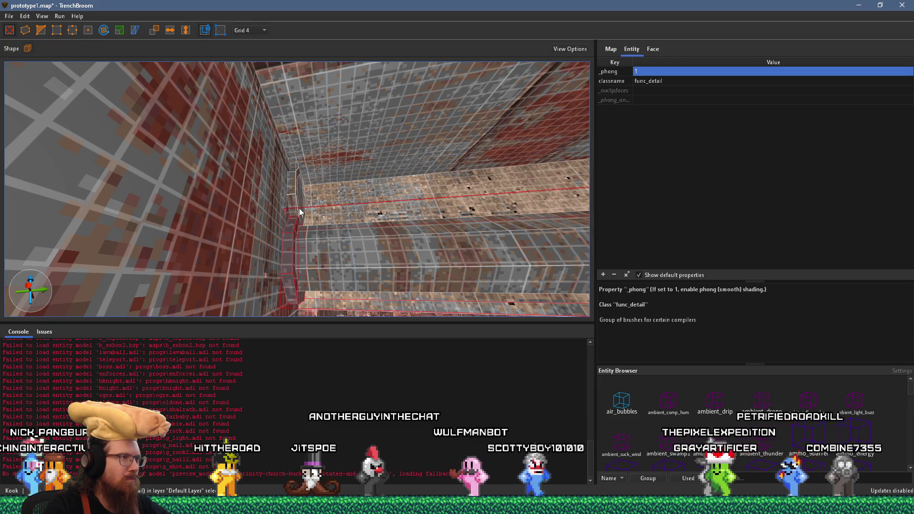
drag(297, 207, 338, 218)
click(333, 220)
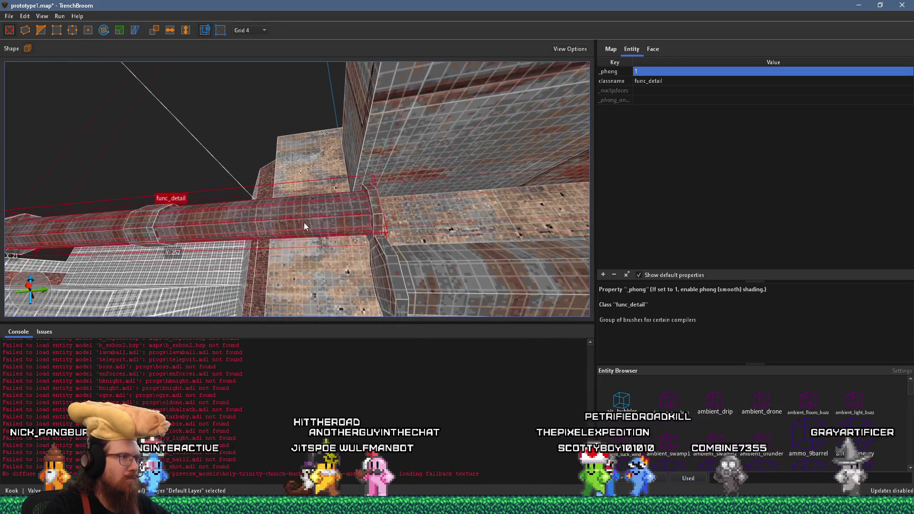
mouse_move(213, 224)
mouse_down()
mouse_move(271, 298)
mouse_move(310, 256)
mouse_move(242, 223)
mouse_move(246, 210)
mouse_up()
scroll(404, 227, down, 5)
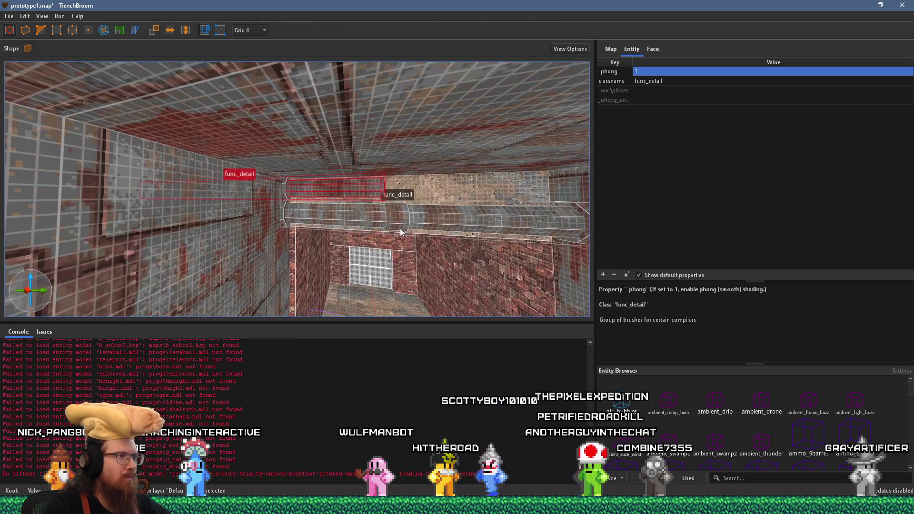
mouse_move(570, 216)
mouse_down()
mouse_move(419, 212)
mouse_move(465, 196)
mouse_move(417, 190)
mouse_move(404, 217)
mouse_move(411, 195)
mouse_move(330, 207)
mouse_move(301, 196)
mouse_up()
click(300, 196)
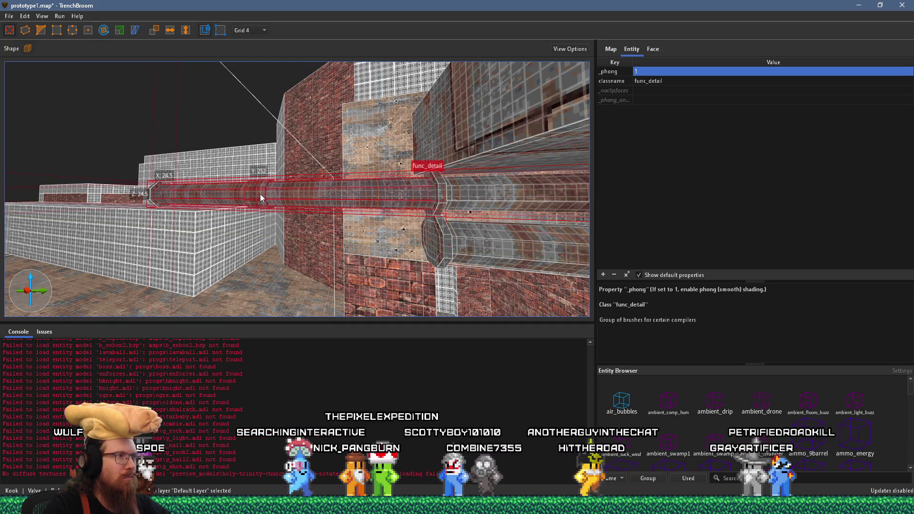
key(Delete)
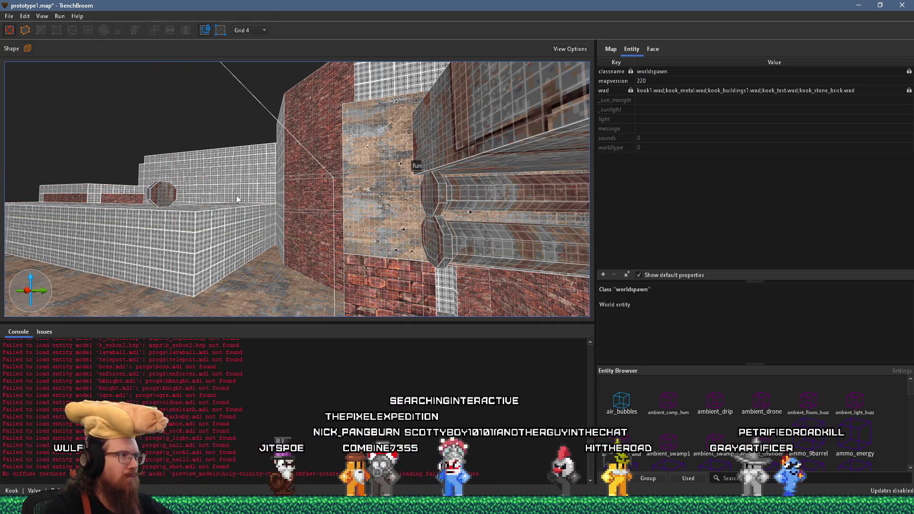